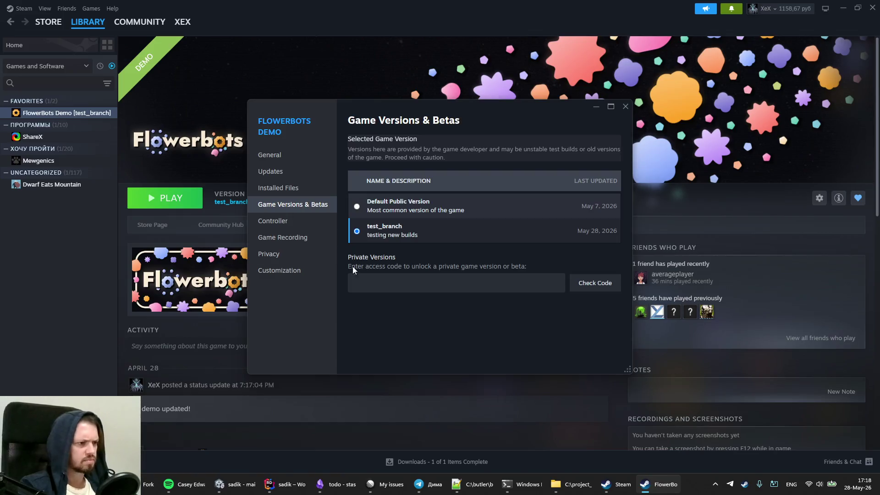
# Step: Switch FlowerBots Demo from test_branch to the Default Public Version and close Properties
pyautogui.click(416, 206)
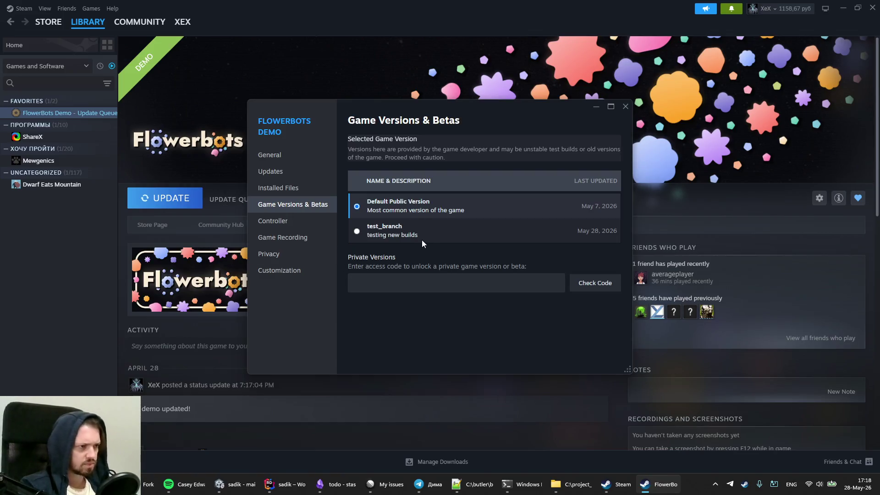
pyautogui.click(625, 106)
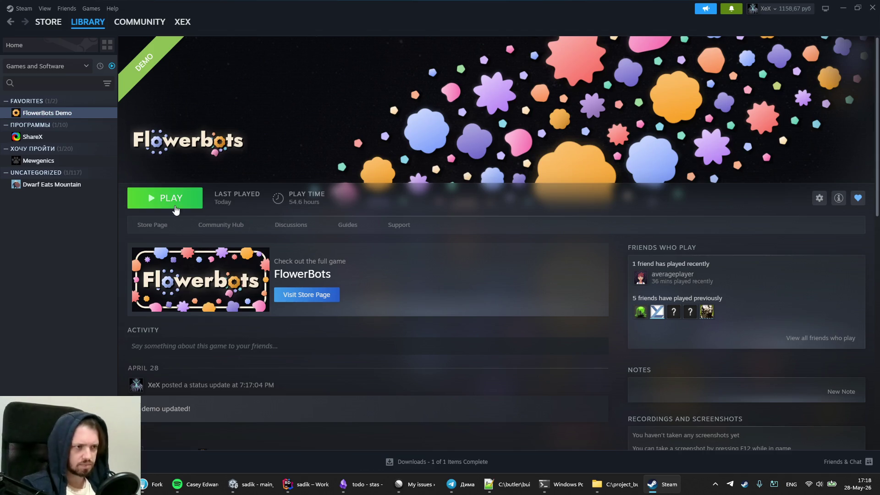
# Step: Launch the FlowerBots Demo and toggle its settings panel open and closed
pyautogui.click(173, 199)
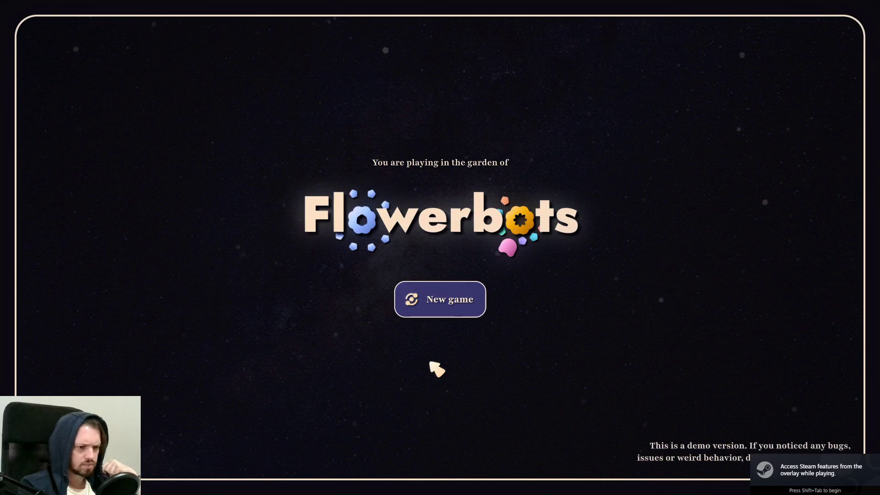
pyautogui.press('Escape')
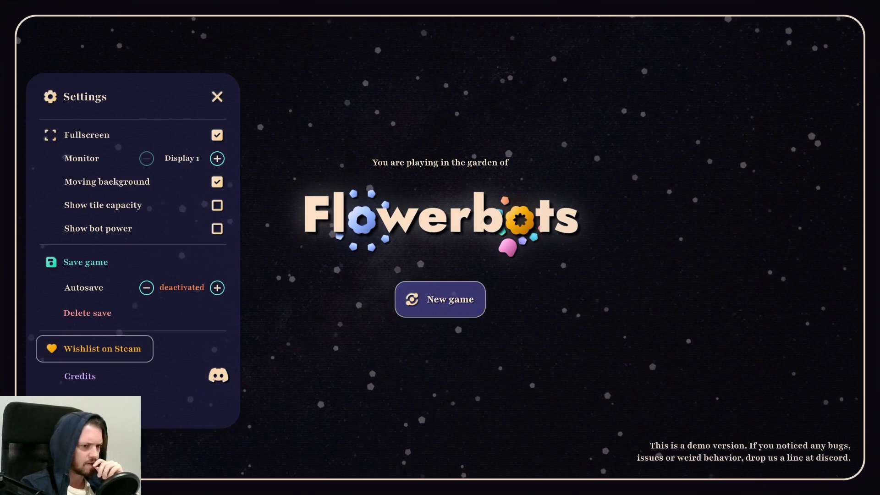
pyautogui.press('Escape')
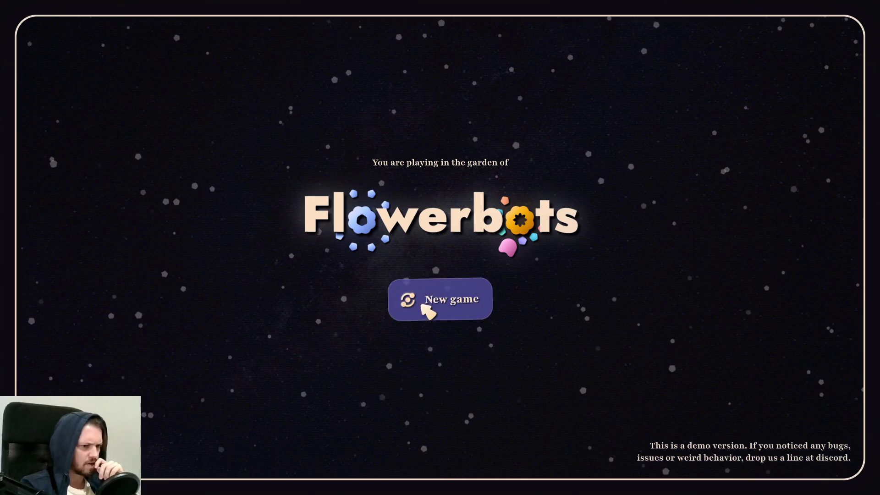
pyautogui.press('Escape')
pyautogui.press('Escape')
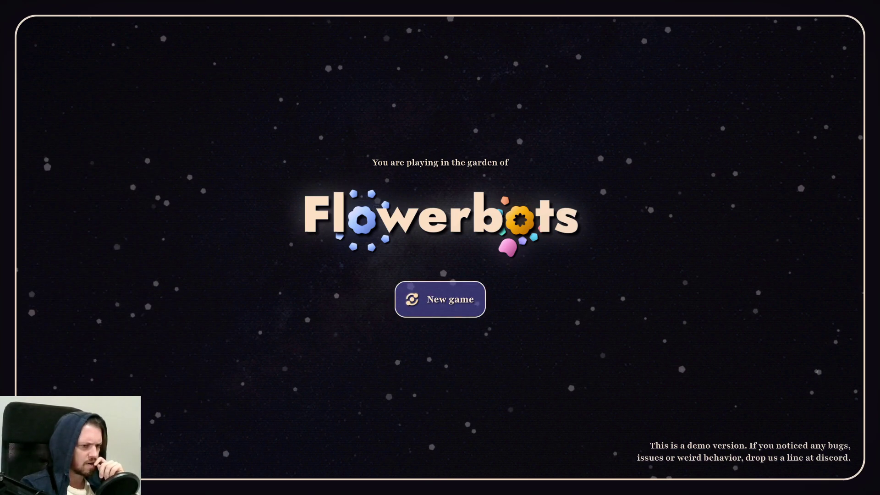
# Step: Start a new game, then quit through the Exit confirmation
pyautogui.click(418, 307)
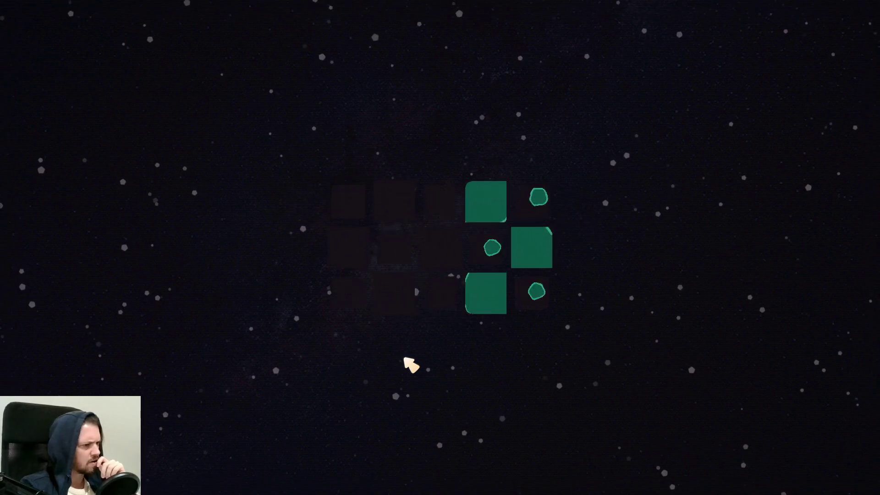
pyautogui.press('Escape')
pyautogui.press('Escape')
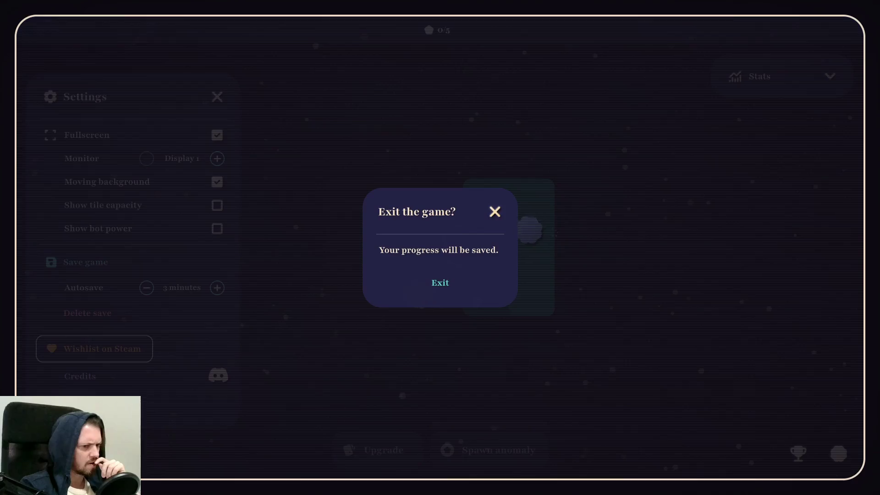
pyautogui.click(436, 293)
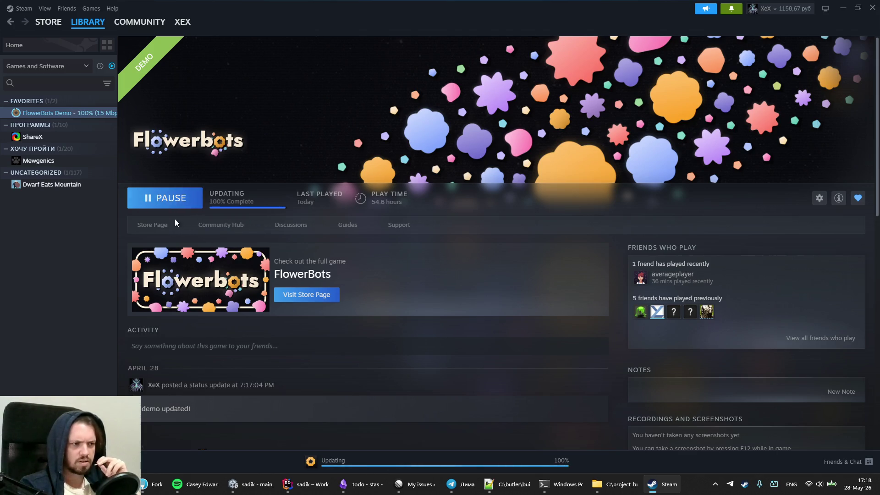
# Step: Relaunch the demo and delete the saved game, confirming the erase
pyautogui.click(173, 199)
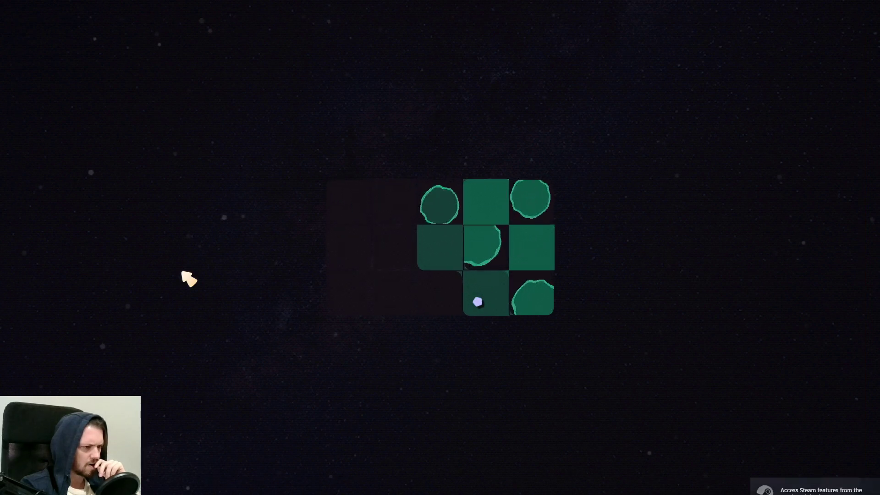
pyautogui.press('Escape')
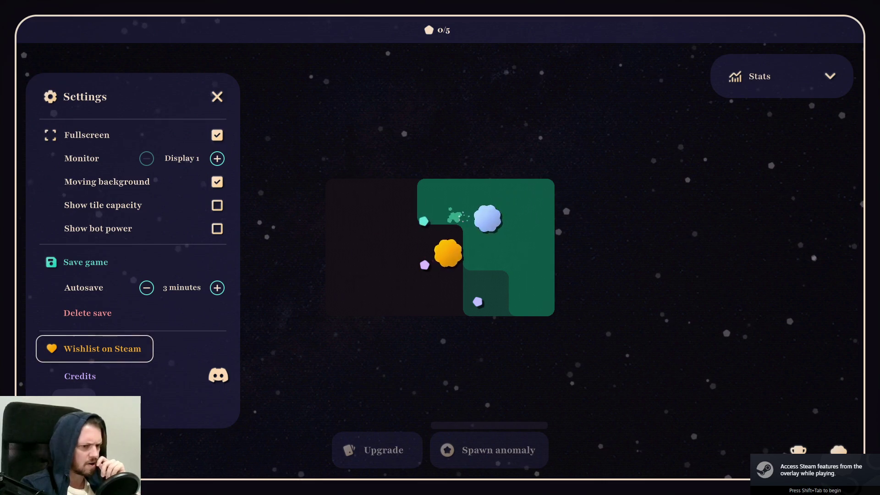
pyautogui.click(98, 314)
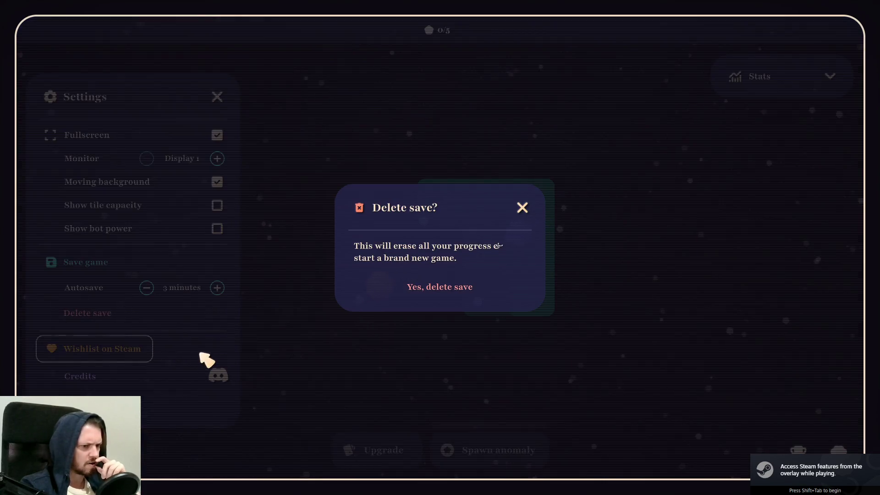
pyautogui.click(444, 295)
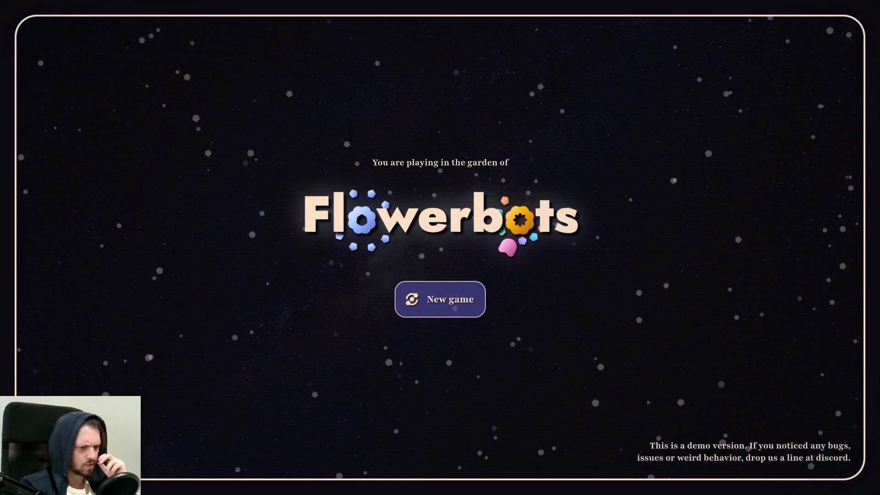
# Step: Check the title-screen settings panel, then return to the Steam library
pyautogui.press('Escape')
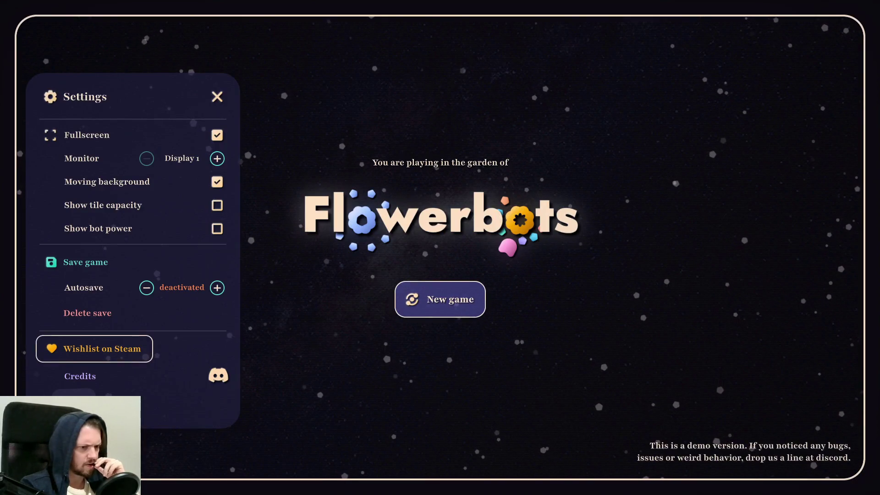
pyautogui.press('Escape')
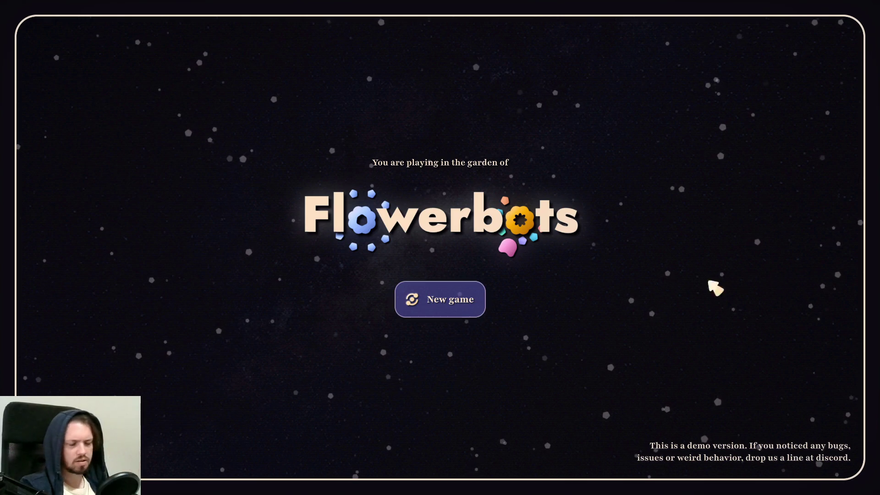
pyautogui.hotkey('alt', 'Tab')
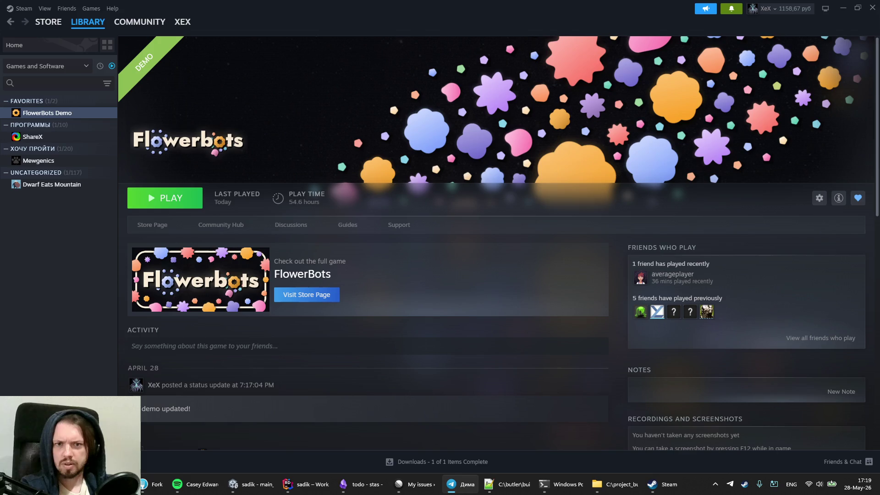
# Step: Switch the keyboard input to Russian and bring Rider with WorkerAssigningPanel.cs to the front
pyautogui.hotkey('alt', 'shift')
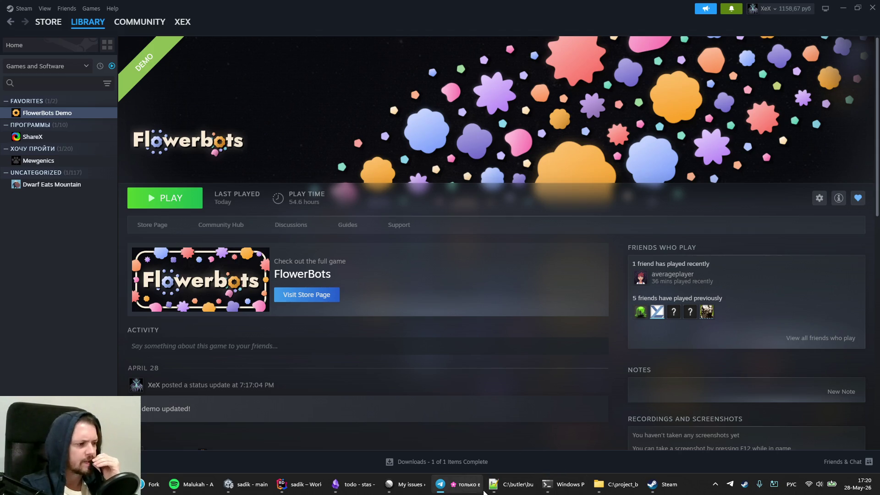
pyautogui.click(306, 489)
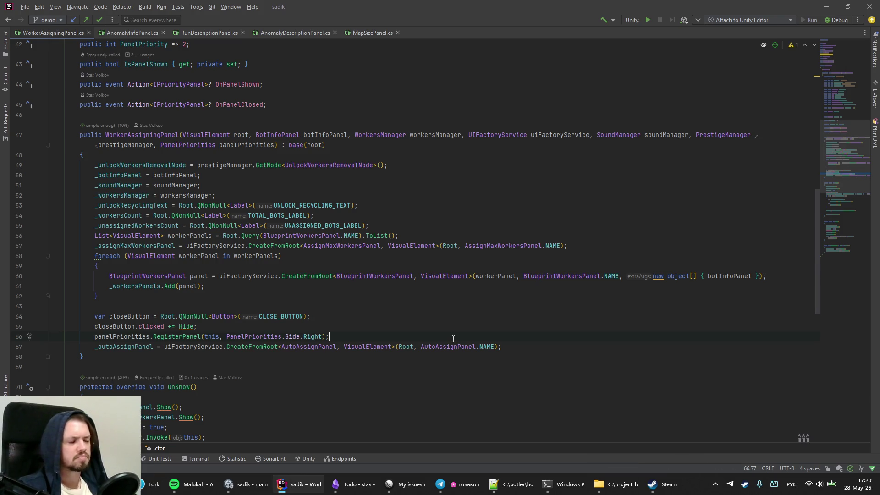
# Step: Close all editor tabs and open the TitleScreen, HUD, InitializeGameState and ShowTitleScreenGameState classes
pyautogui.hotkey('ctrl', 'shift', 'F4')
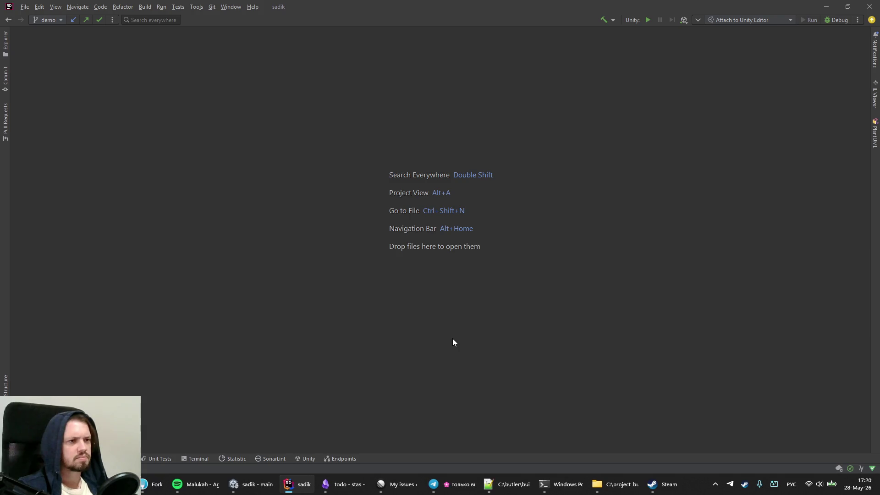
pyautogui.hotkey('ctrl', 'n')
pyautogui.write('TitleScreen')
pyautogui.press('Return')
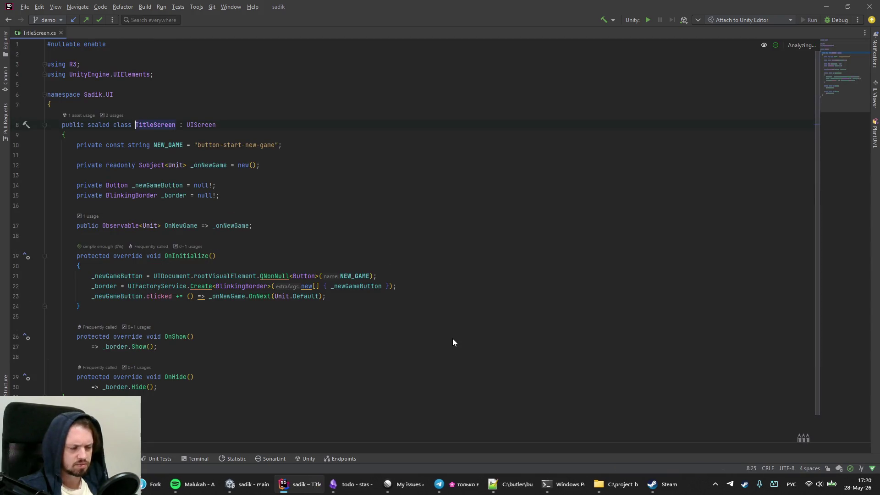
pyautogui.hotkey('ctrl', 'n')
pyautogui.write('HUD')
pyautogui.press('Return')
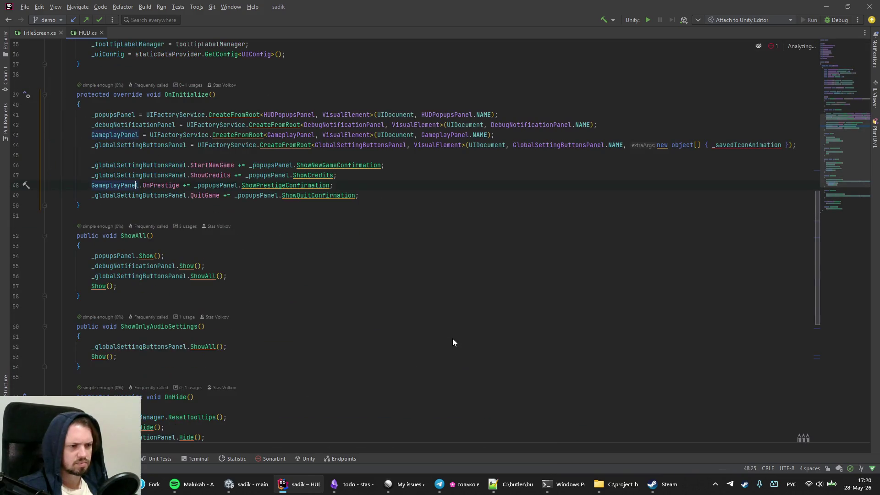
pyautogui.hotkey('ctrl', 'n')
pyautogui.write('шт')
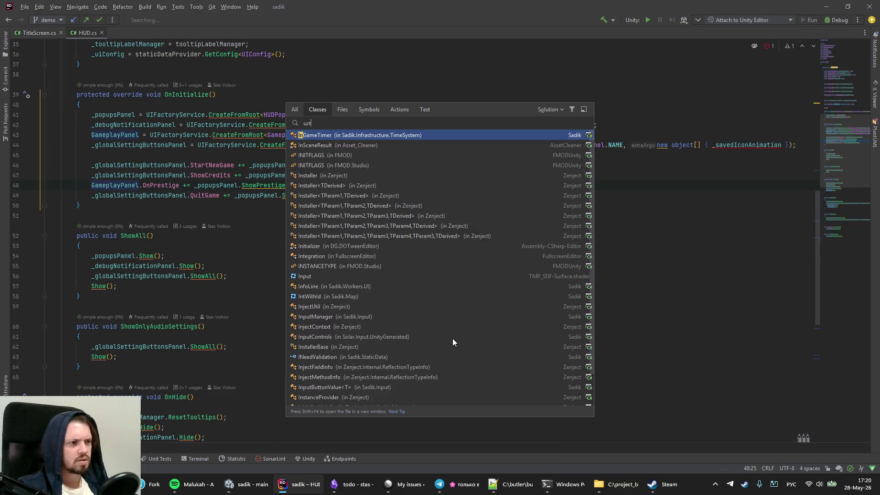
pyautogui.write('ше')
pyautogui.press('Return')
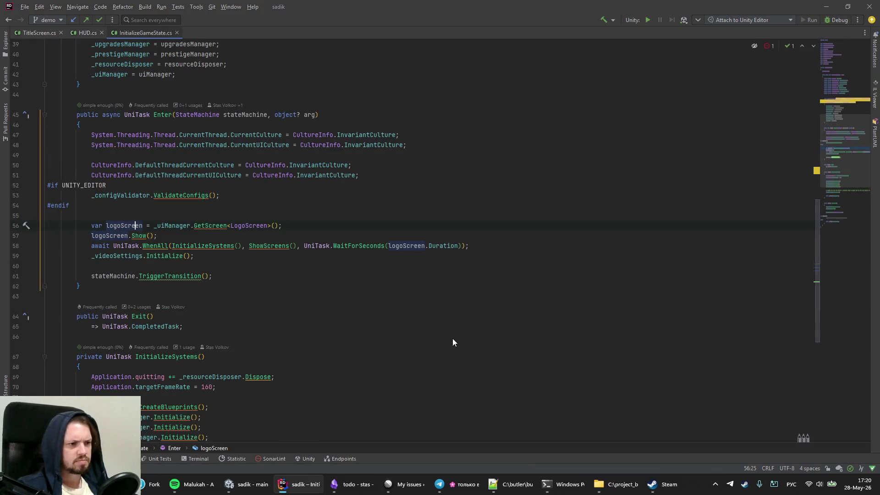
pyautogui.hotkey('ctrl', 'n')
pyautogui.write('еше')
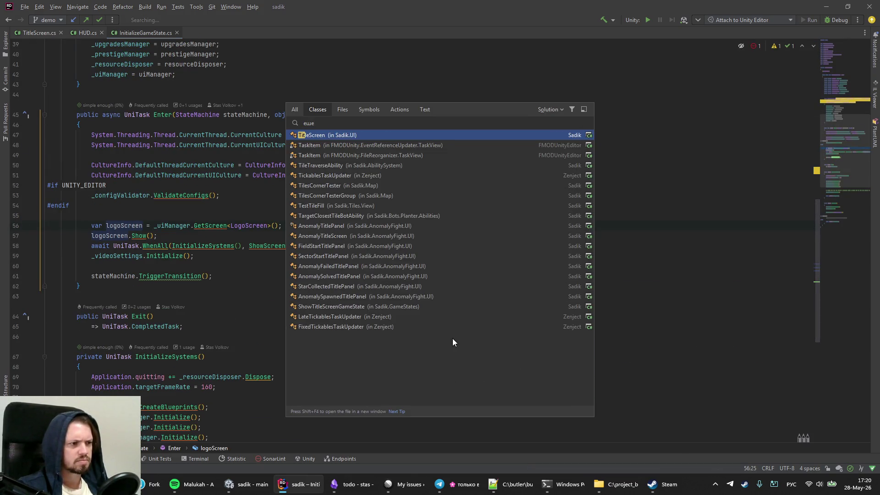
pyautogui.write('ыскп')
pyautogui.press('Return')
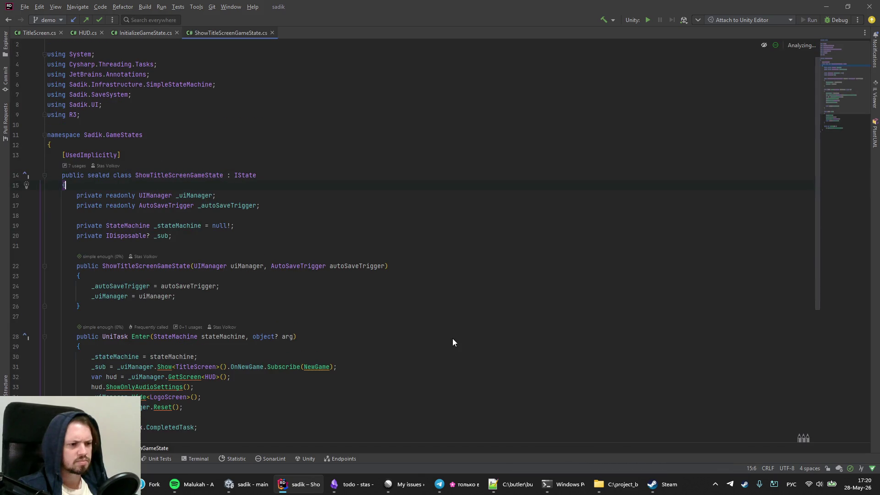
# Step: Follow ShowOnlyAudioSettings in HUD through to ShowAll in GlobalSettingButtonsPanel
pyautogui.hotkey('ctrl', 'shift', 'BackSpace')
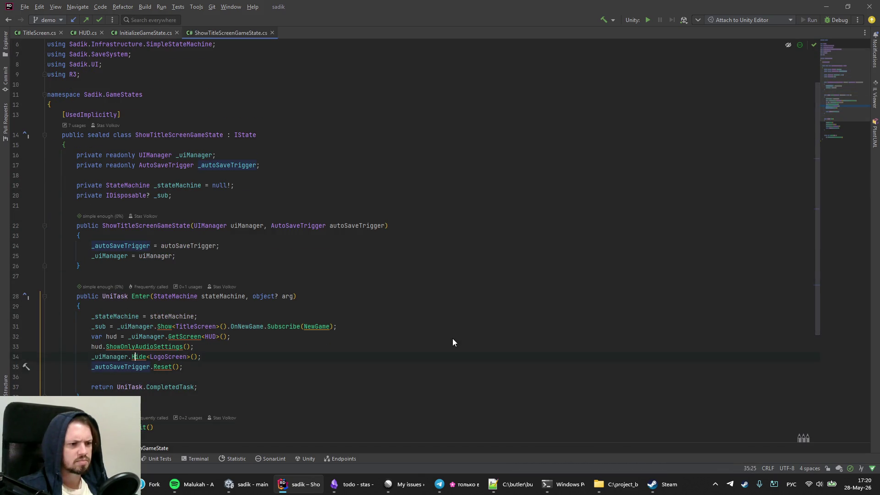
pyautogui.press('Up')
pyautogui.hotkey('ctrl', 'b')
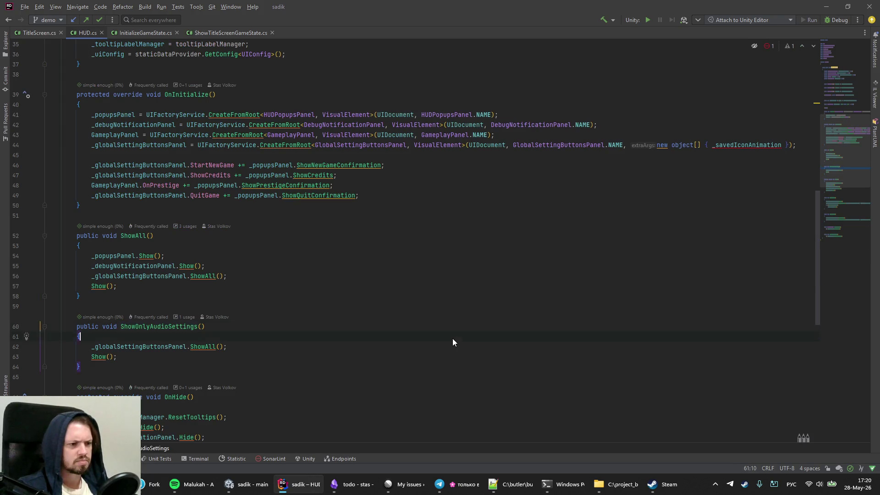
pyautogui.press('Down')
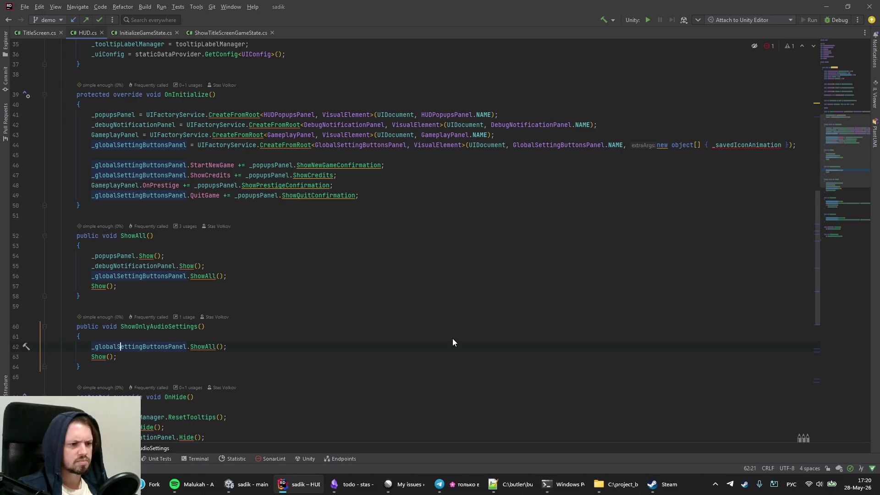
pyautogui.hotkey('alt', 'space')
pyautogui.press('Escape')
pyautogui.press('Down')
pyautogui.press('Up')
pyautogui.hotkey('ctrl', 'Right')
pyautogui.hotkey('ctrl', 'Right')
pyautogui.hotkey('ctrl', 'b')
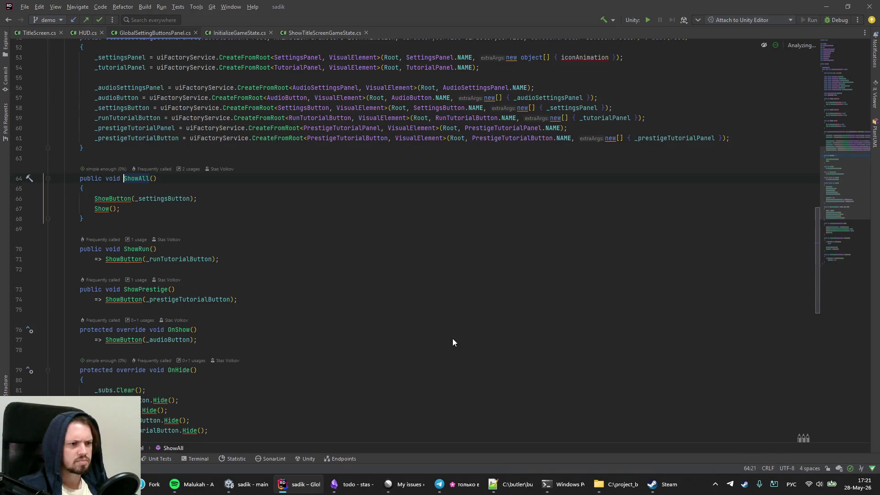
# Step: Comment out the ShowButton(_settingsButton) line inside ShowAll
pyautogui.press('Down')
pyautogui.press('Down')
pyautogui.press('Down')
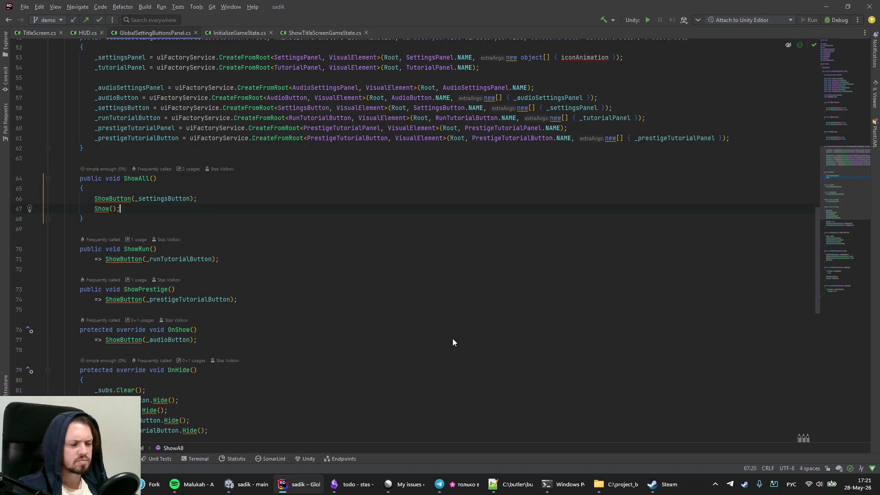
pyautogui.press('Up')
pyautogui.press('Right')
pyautogui.press('Right')
pyautogui.press('Right')
pyautogui.hotkey('ctrl', '/')
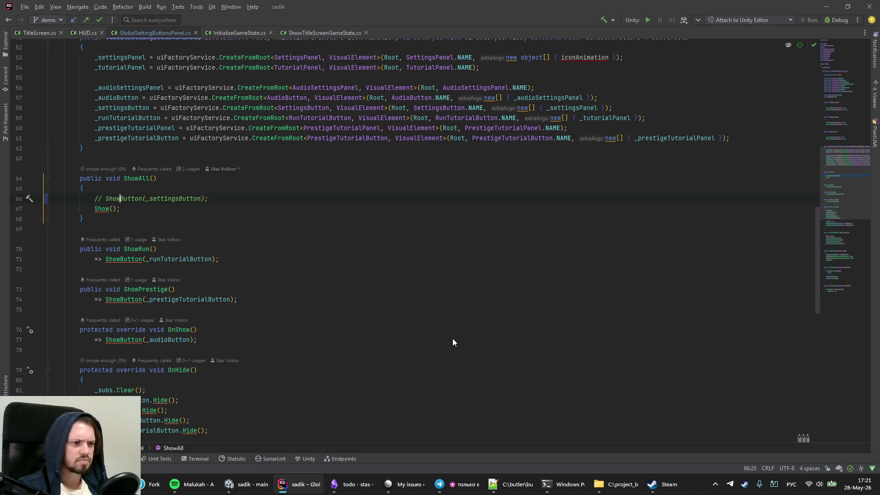
pyautogui.press('Up')
pyautogui.press('Up')
pyautogui.press('Up')
pyautogui.hotkey('alt', 'Tab')
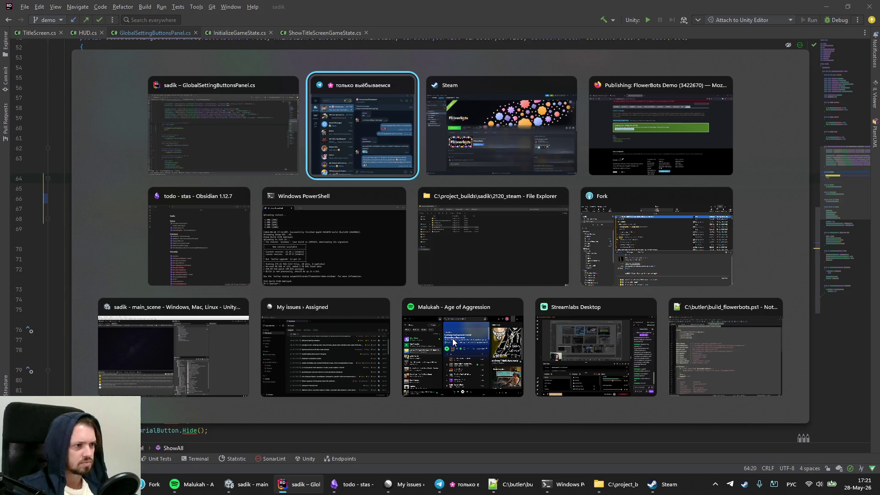
# Step: Let Unity recompile the edited script, then bring up Fork's demo branch history
pyautogui.hotkey('alt', 'Tab')
pyautogui.hotkey('alt', 'Tab')
pyautogui.hotkey('alt', 'Tab')
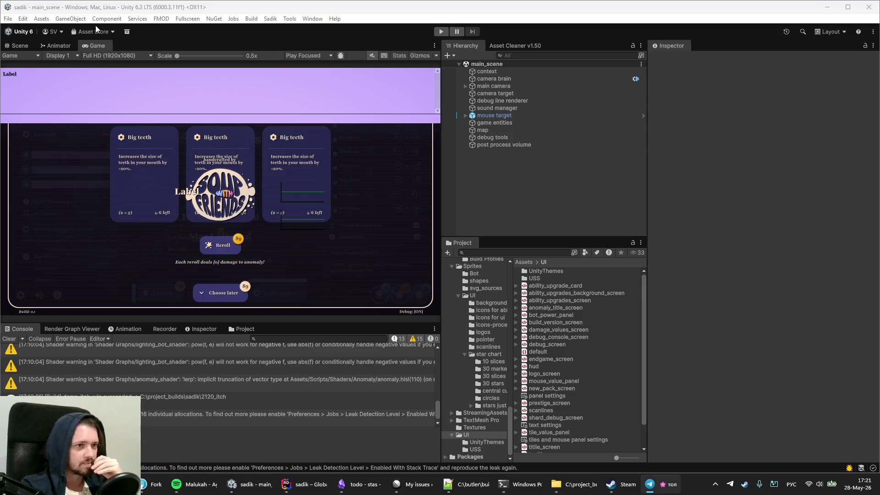
pyautogui.click(156, 486)
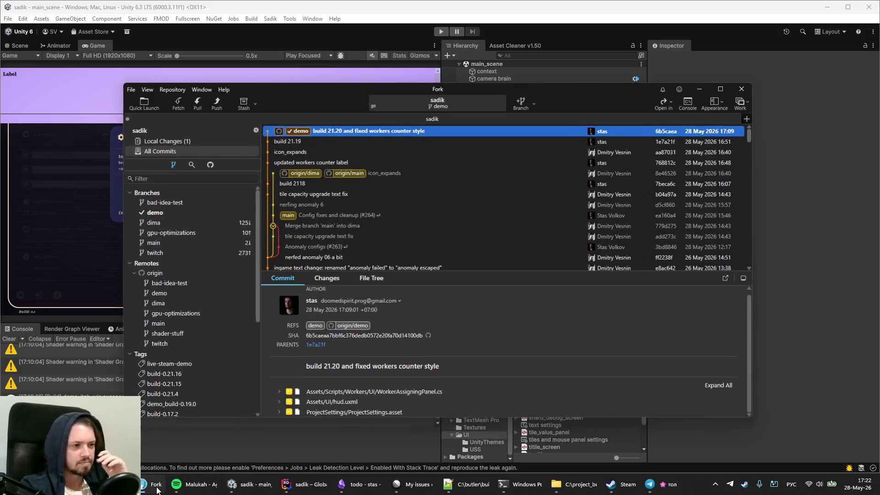
# Step: Minimize Fork and enter play mode in Unity to show the title screen
pyautogui.click(156, 486)
pyautogui.click(441, 31)
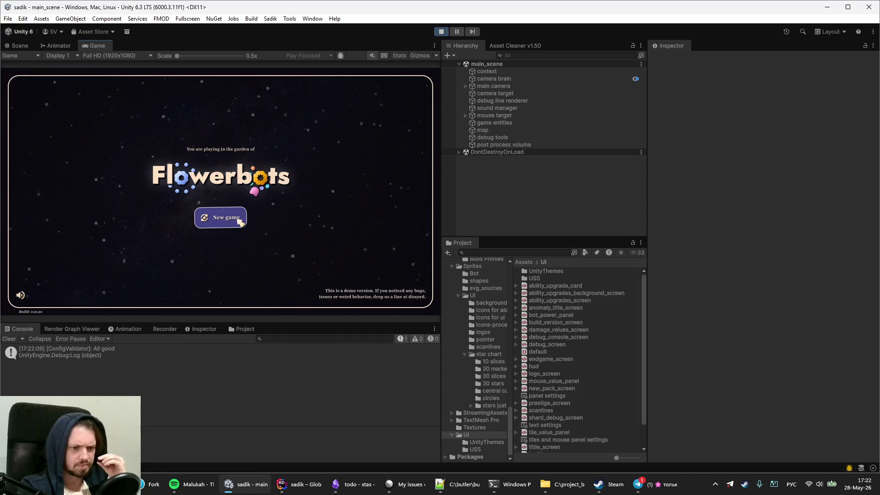
# Step: Stop the play test after checking the title screen and switch input back to English
pyautogui.click(440, 31)
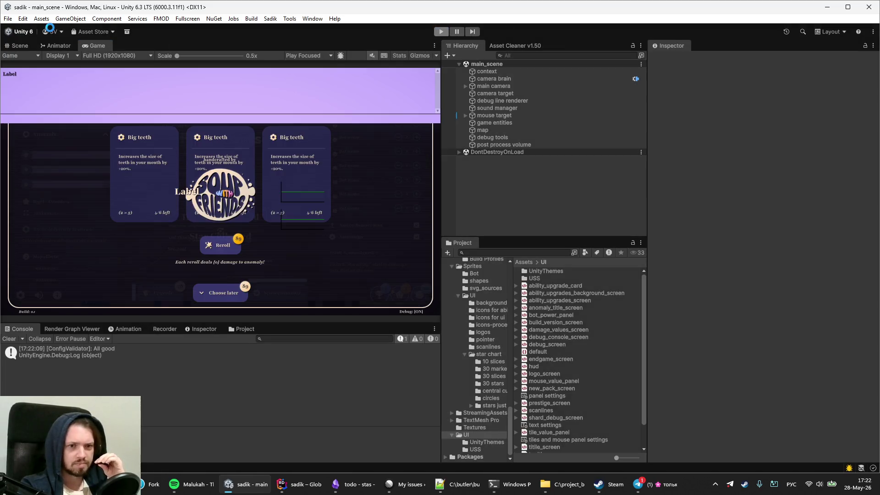
pyautogui.click(26, 20)
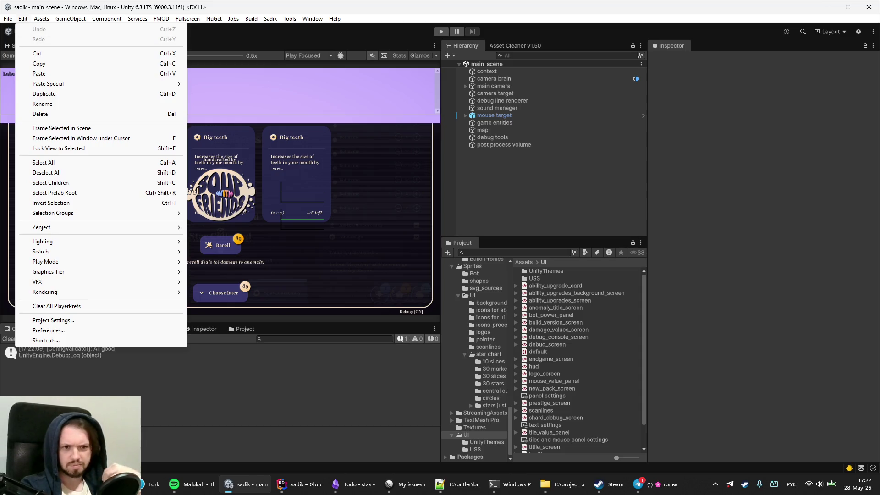
pyautogui.press('Escape')
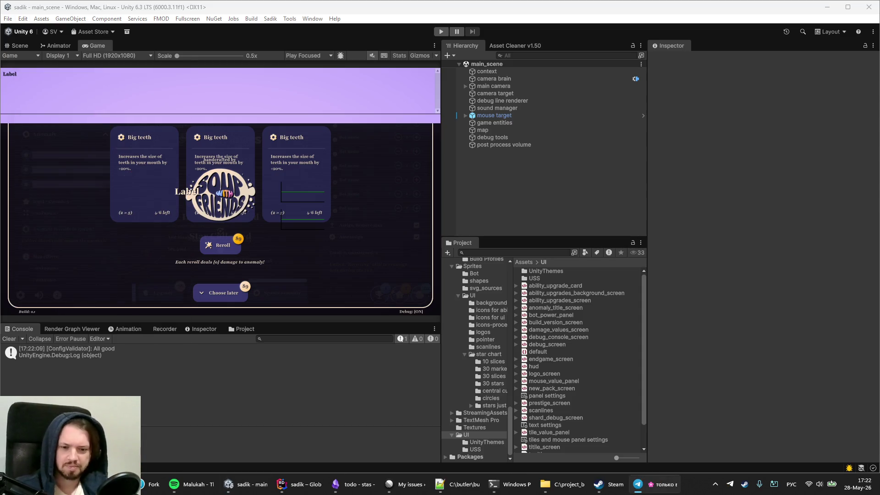
pyautogui.hotkey('alt', 'shift')
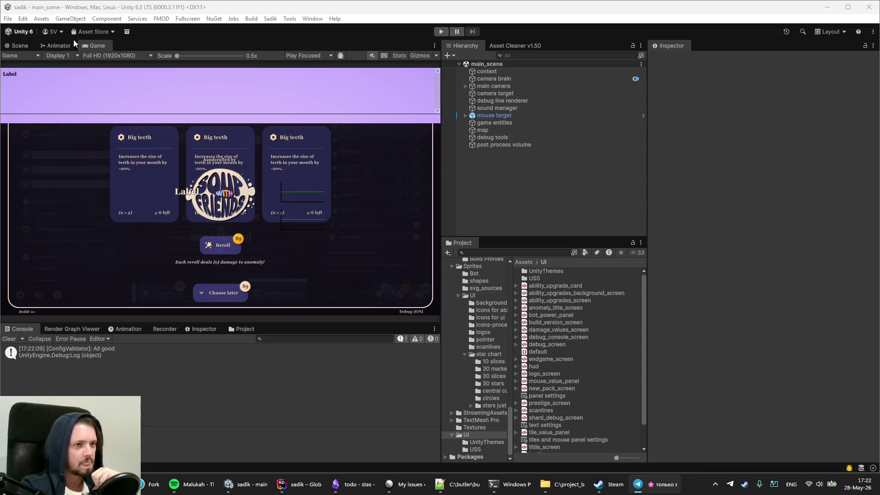
pyautogui.click(23, 19)
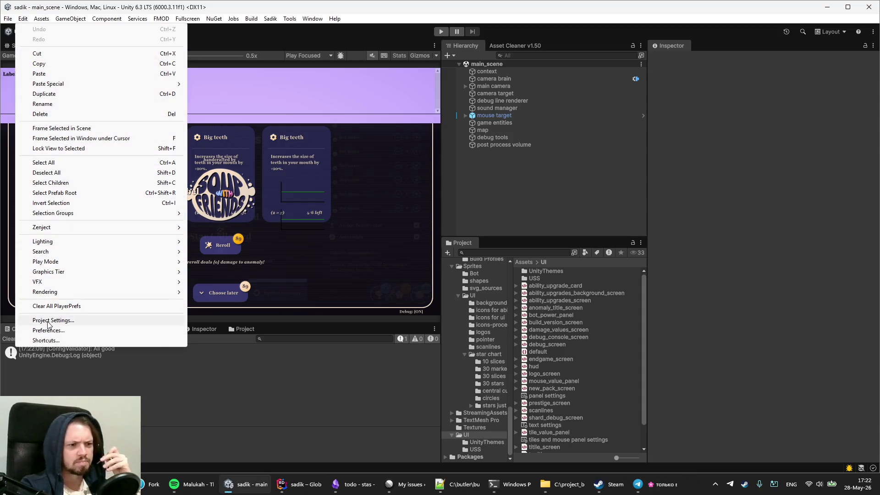
# Step: Change the Player version in Project Settings from 0.21.20 to 0.21.21
pyautogui.click(48, 321)
pyautogui.click(231, 100)
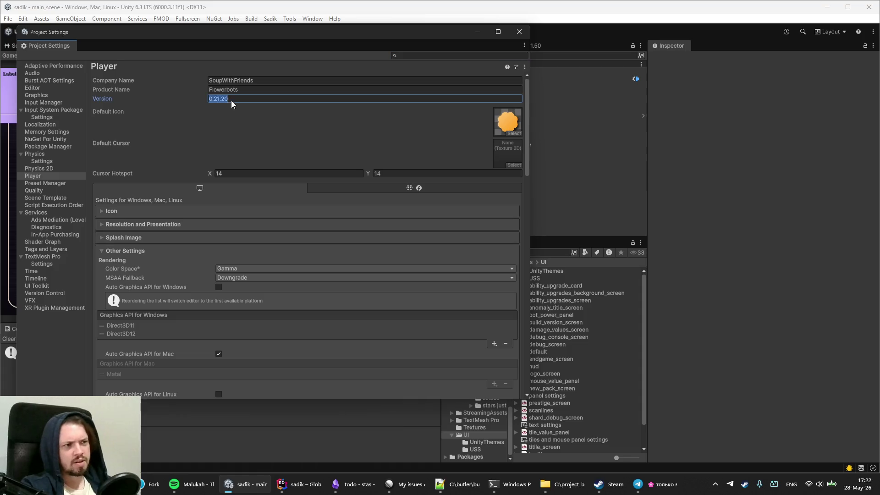
pyautogui.click(226, 99)
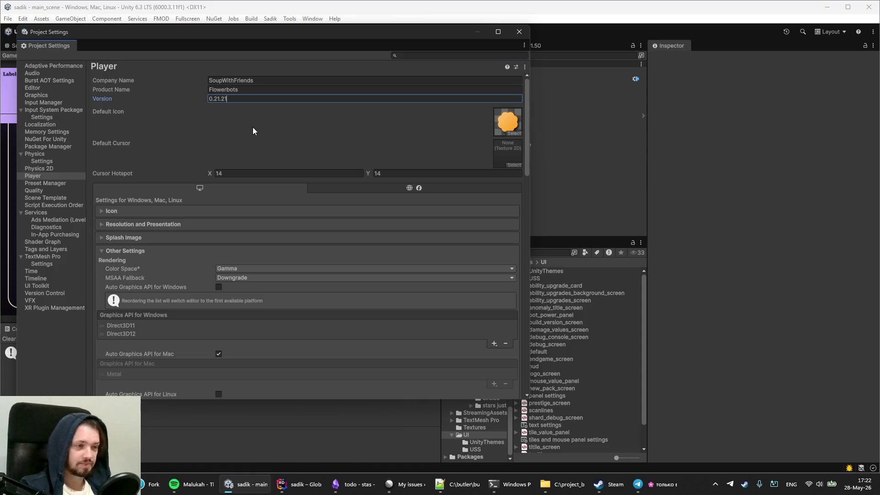
pyautogui.click(253, 97)
pyautogui.click(253, 98)
pyautogui.write('1')
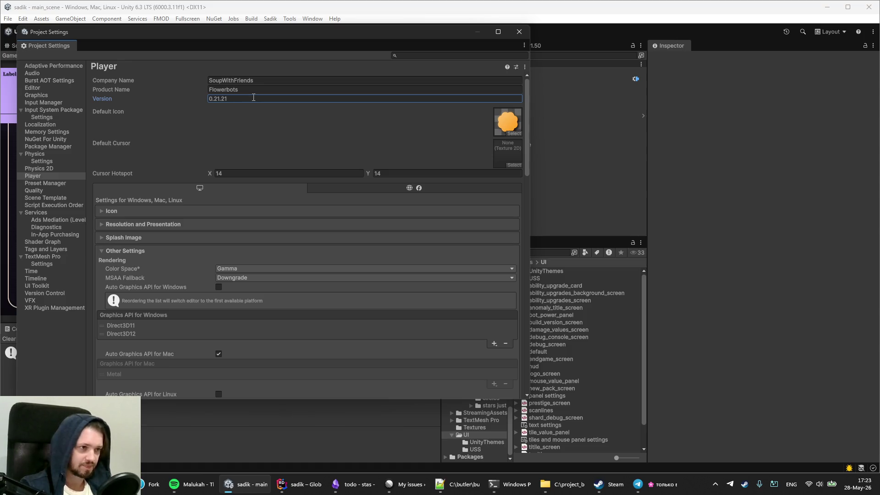
pyautogui.click(519, 32)
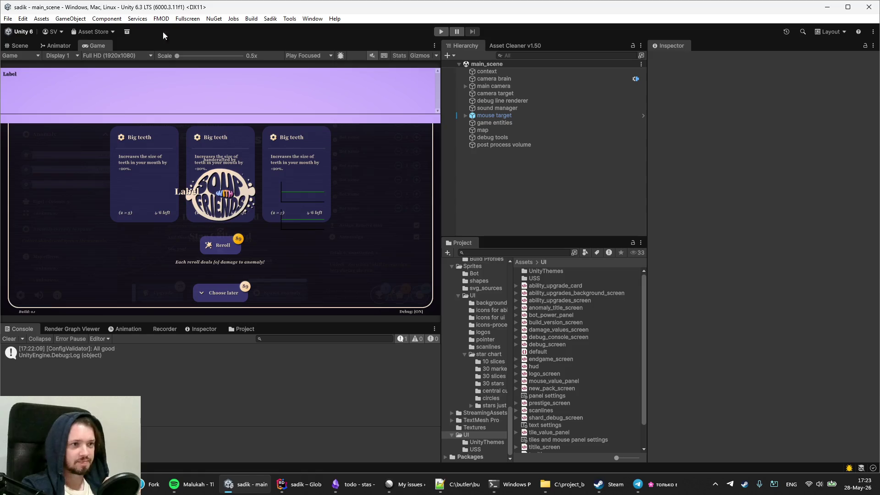
# Step: Save the Unity project and bring Fork to the front
pyautogui.click(11, 19)
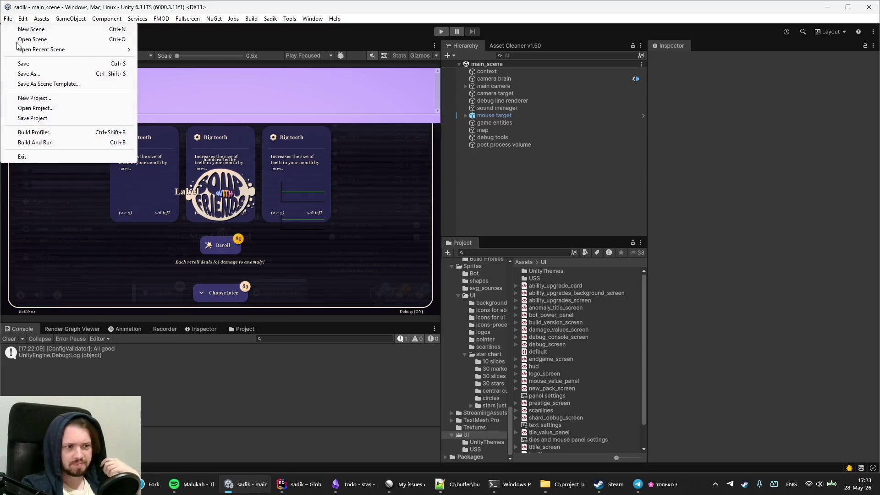
pyautogui.click(21, 119)
pyautogui.click(150, 484)
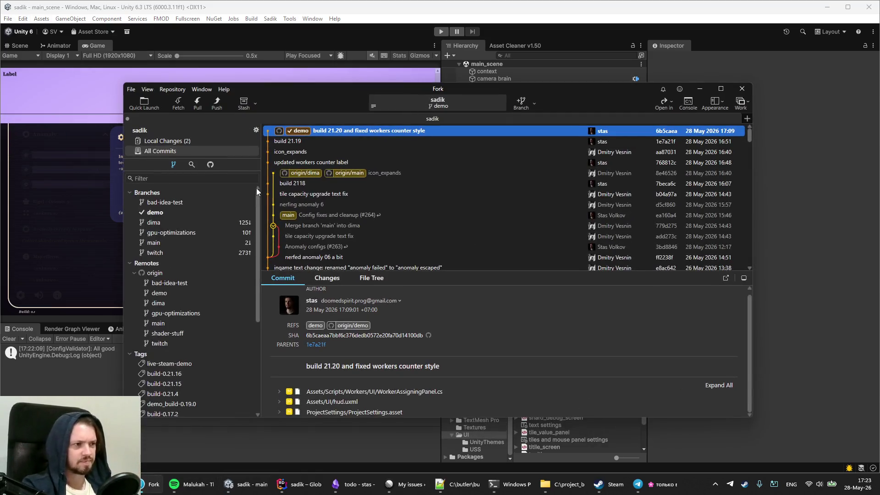
# Step: Stage both changed files and commit them as 'build 0.21.21 removed settings button from title screen'
pyautogui.click(185, 143)
pyautogui.click(295, 153)
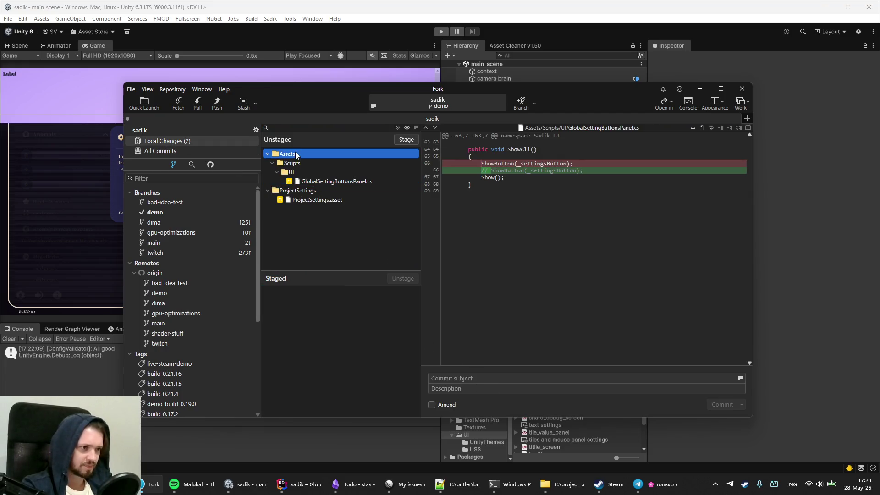
pyautogui.click(395, 139)
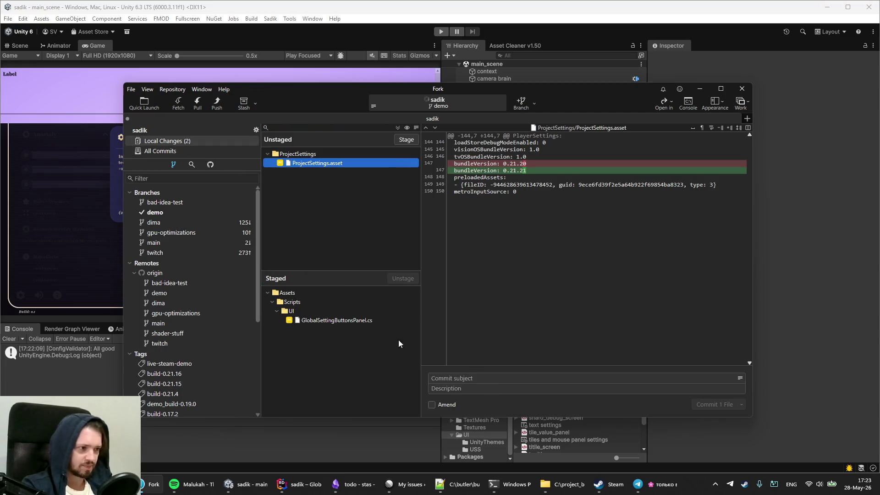
pyautogui.click(399, 138)
pyautogui.click(444, 379)
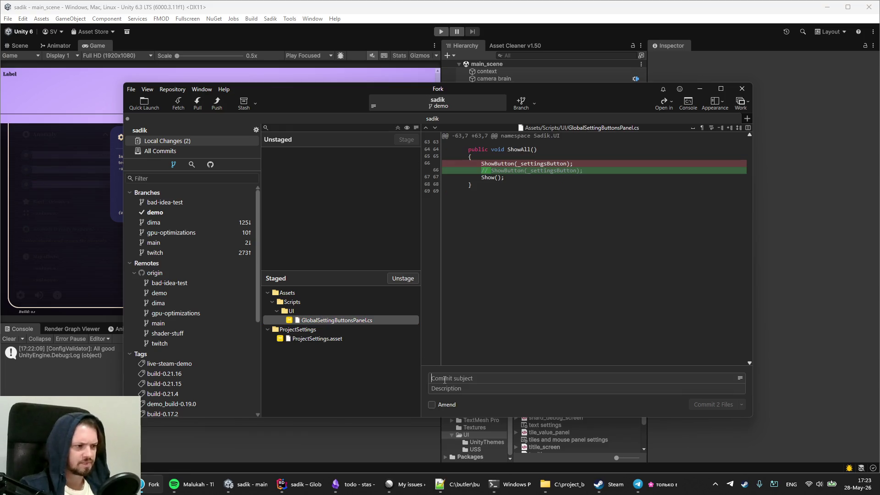
pyautogui.write('build')
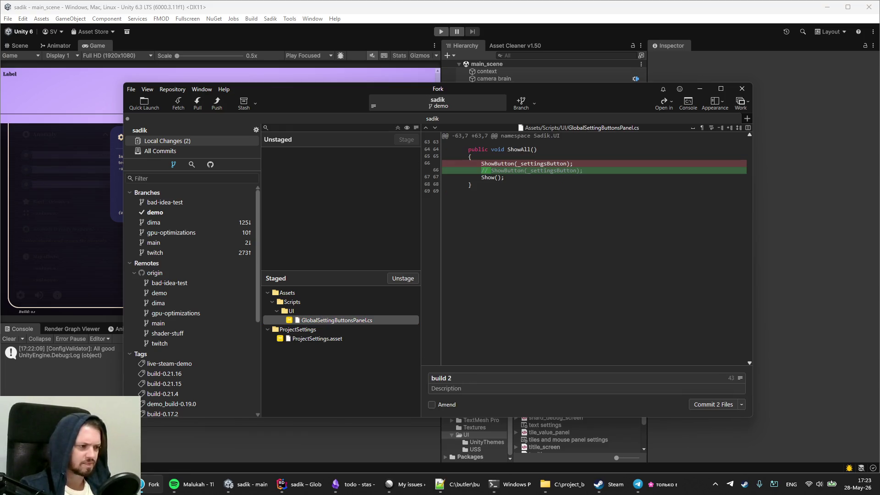
pyautogui.write('21.')
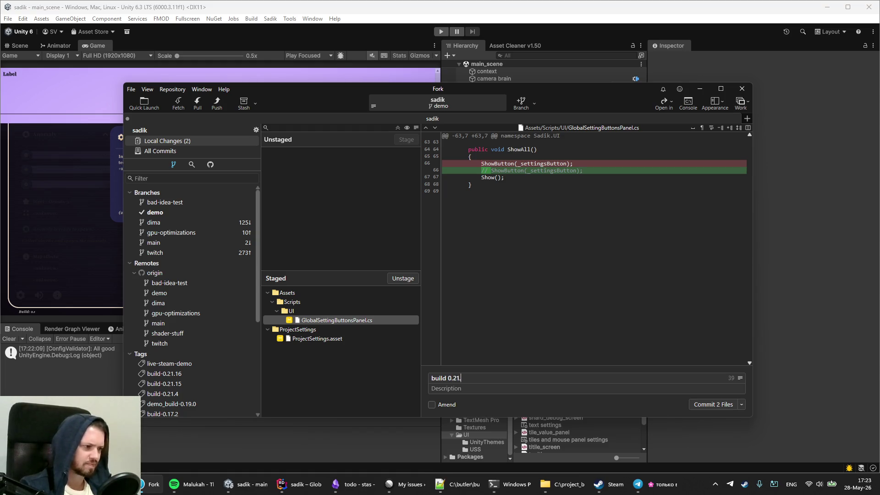
pyautogui.write('21removed')
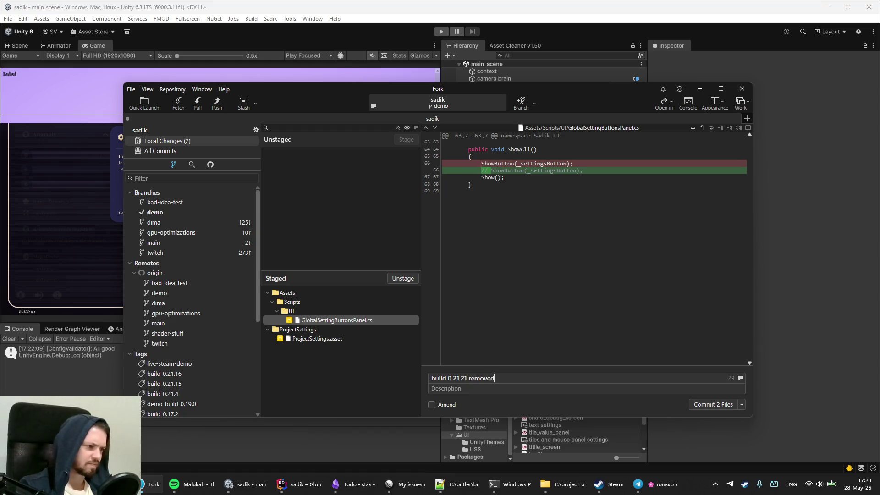
pyautogui.write('settings b')
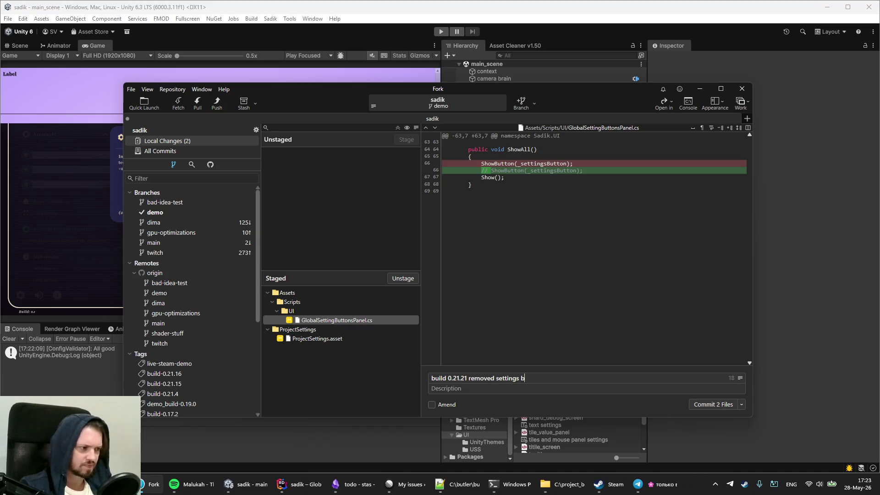
pyautogui.write('uttonrom title scre')
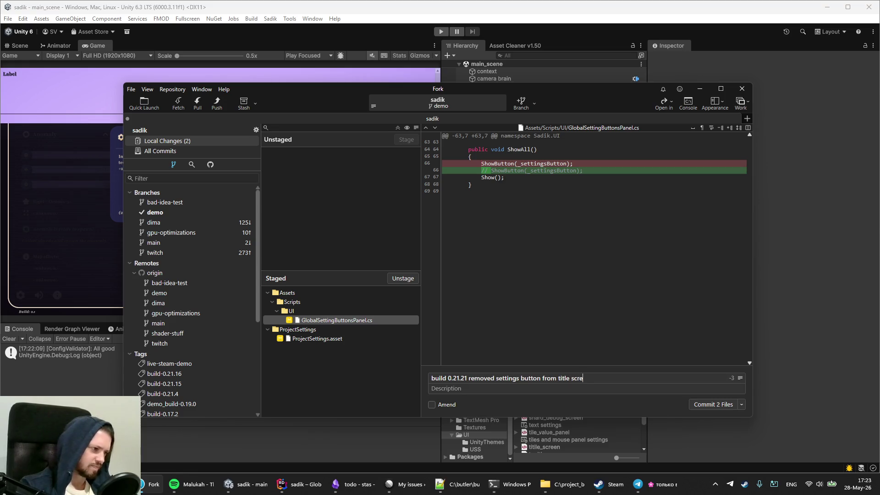
pyautogui.write('n')
pyautogui.click(711, 405)
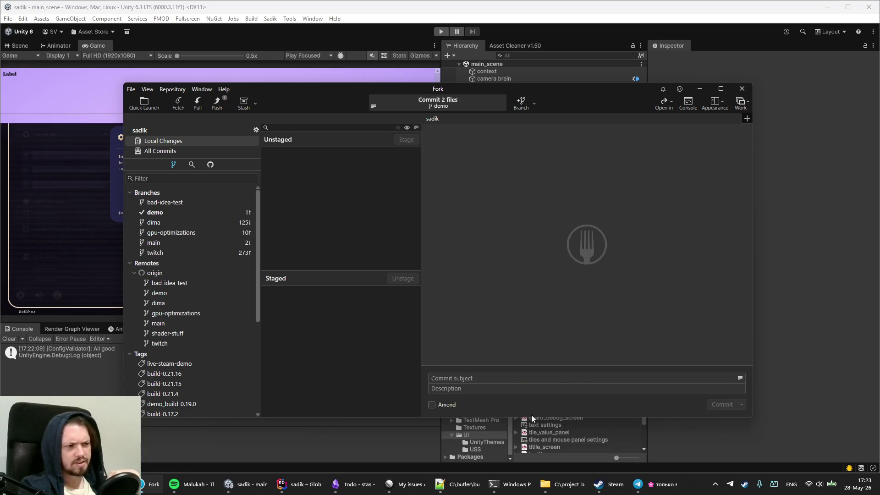
# Step: Push the demo branch to origin and start the Unity player build
pyautogui.click(224, 99)
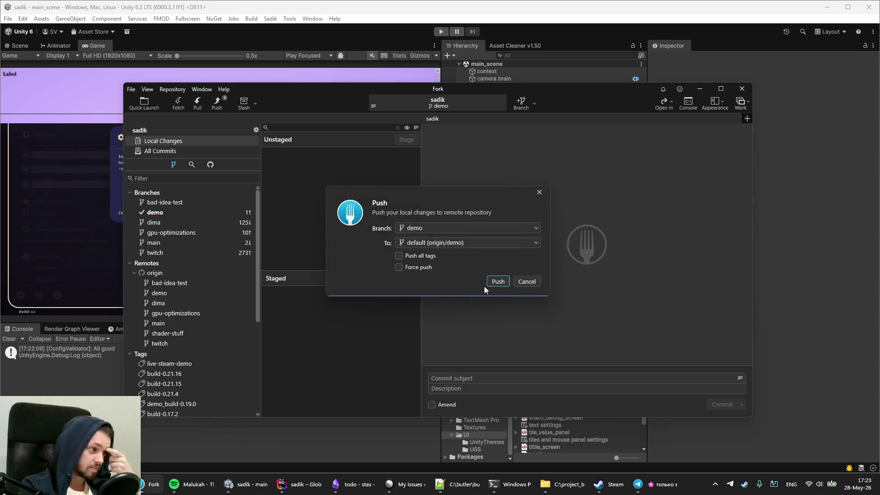
pyautogui.click(498, 282)
pyautogui.click(157, 150)
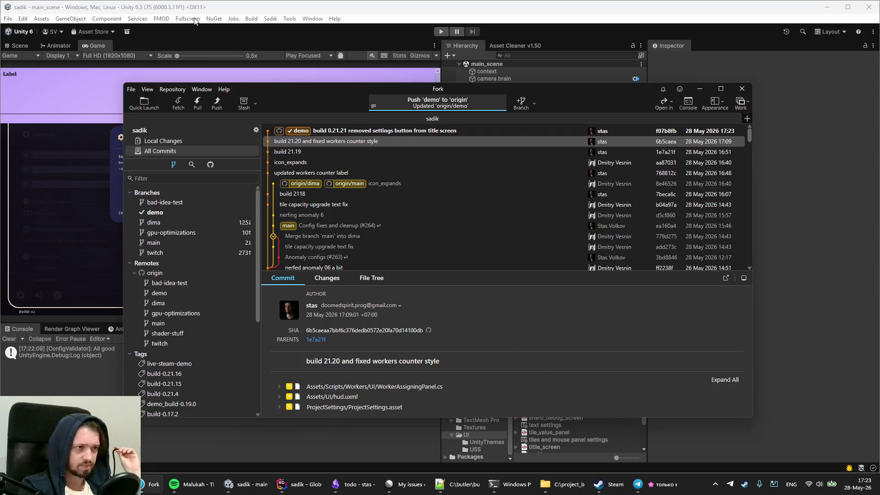
pyautogui.click(251, 18)
pyautogui.click(259, 28)
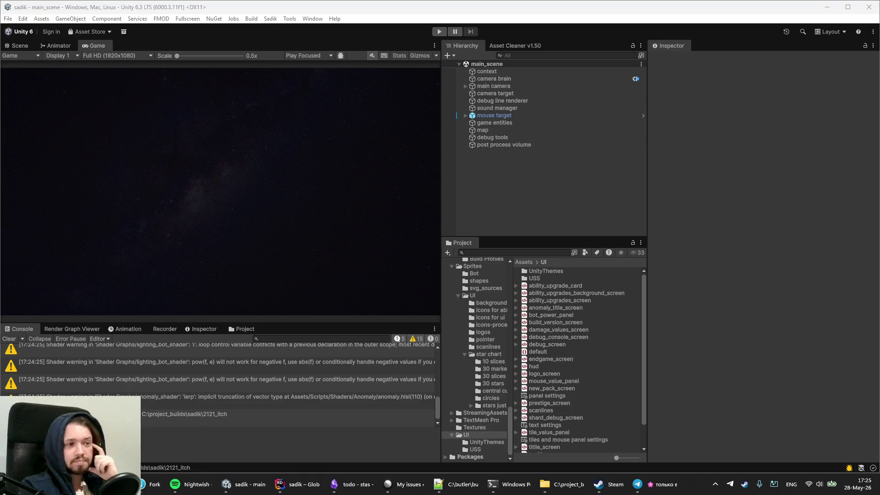
# Step: Rerun the previous PowerShell deploy command with -Version 2121 to push build 2121 to Steam and itch.io
pyautogui.click(510, 484)
pyautogui.press('Up')
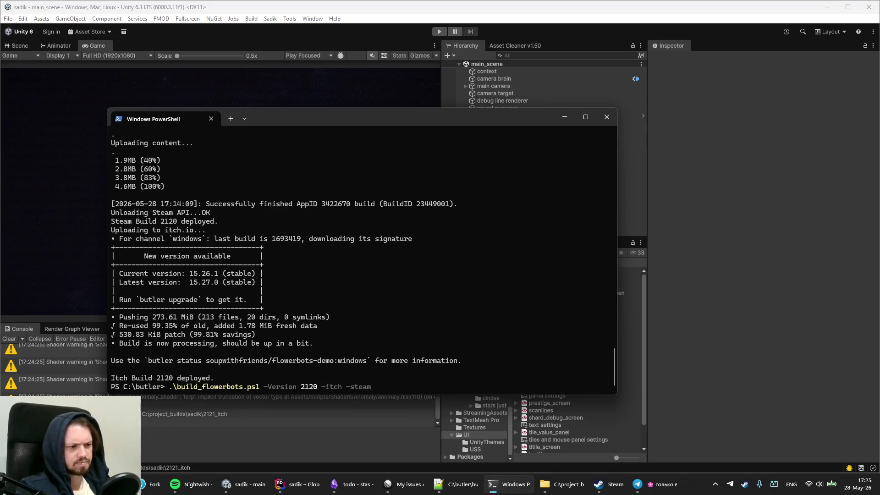
pyautogui.press('BackSpace')
pyautogui.write('1')
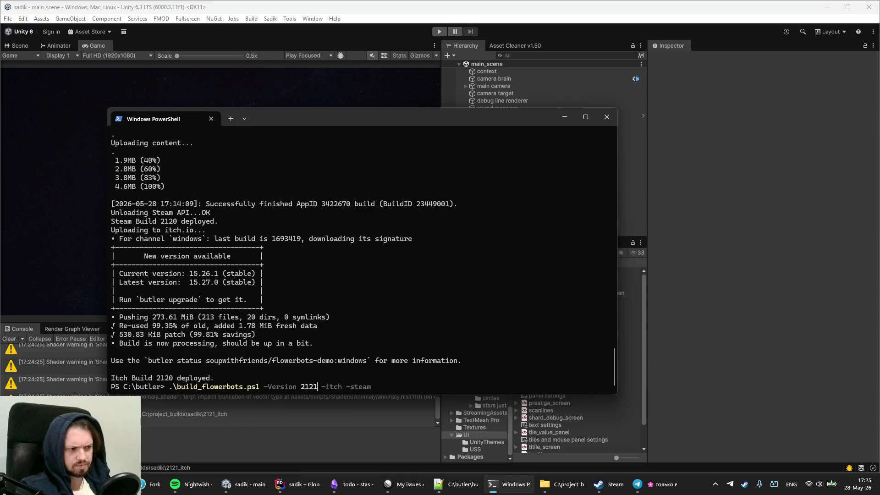
pyautogui.press('Return')
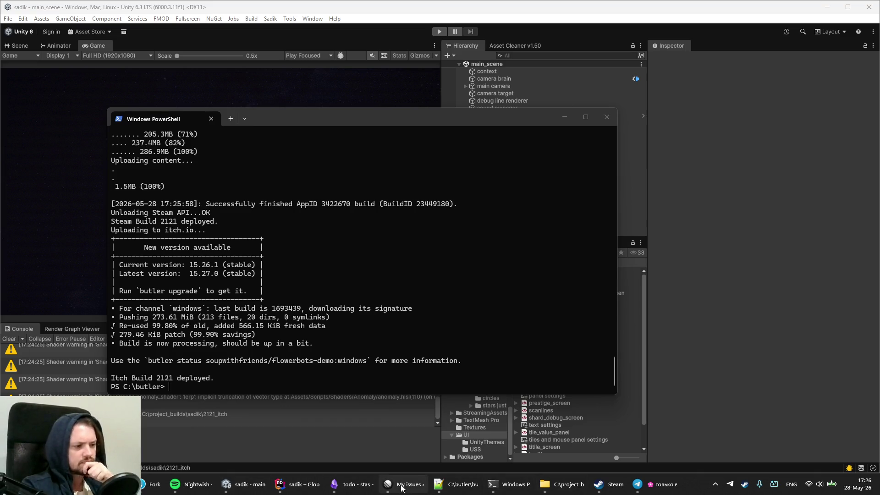
pyautogui.moveTo(402, 488)
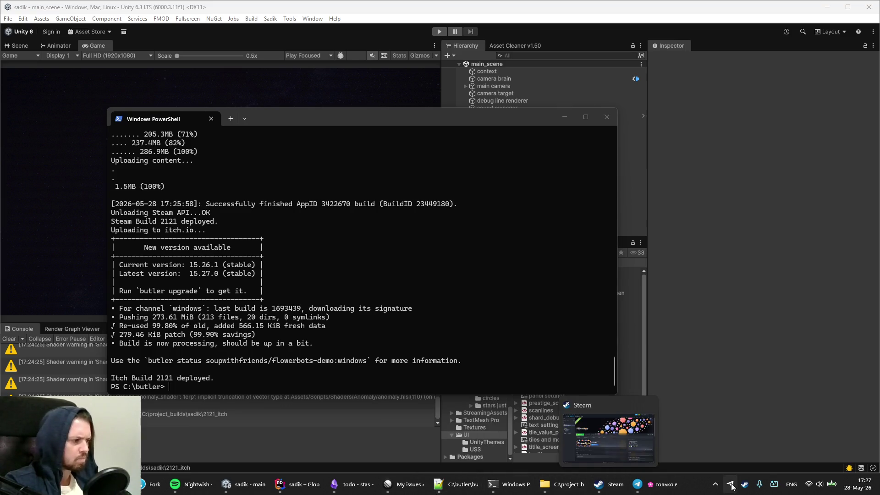
# Step: Exit Steam from the taskbar and relaunch it from Windows search so it reopens on the Store page
pyautogui.rightClick(619, 488)
pyautogui.click(726, 477)
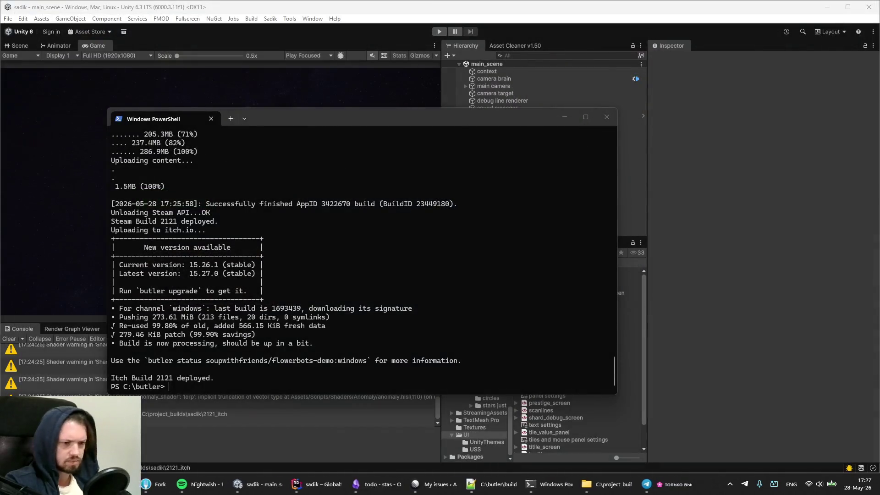
pyautogui.press('super')
pyautogui.write('steam')
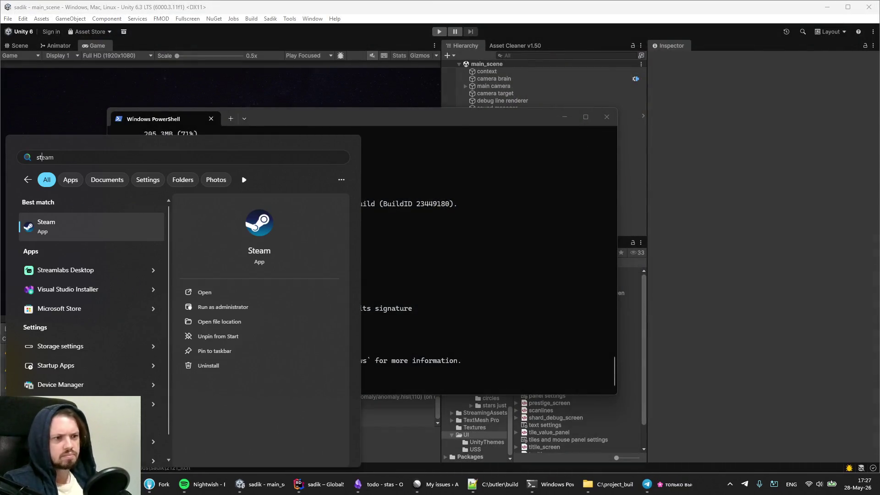
pyautogui.press('Return')
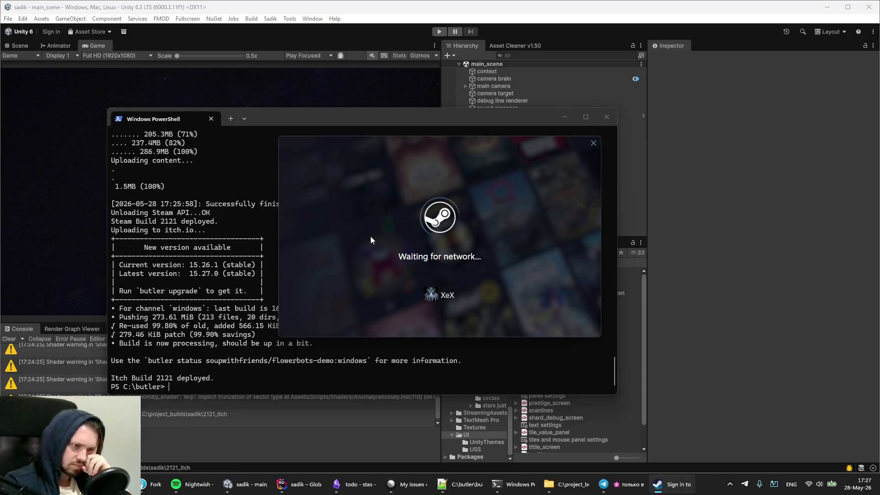
pyautogui.scroll(2, 181, 284)
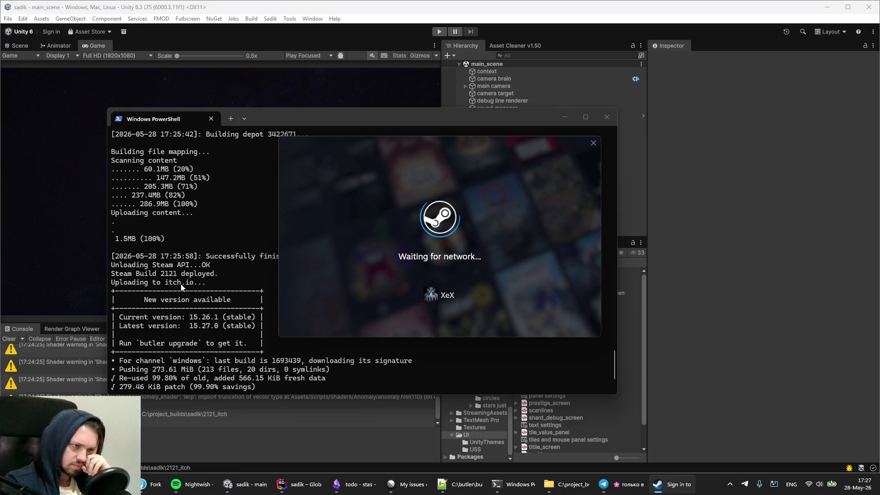
pyautogui.scroll(13, 181, 284)
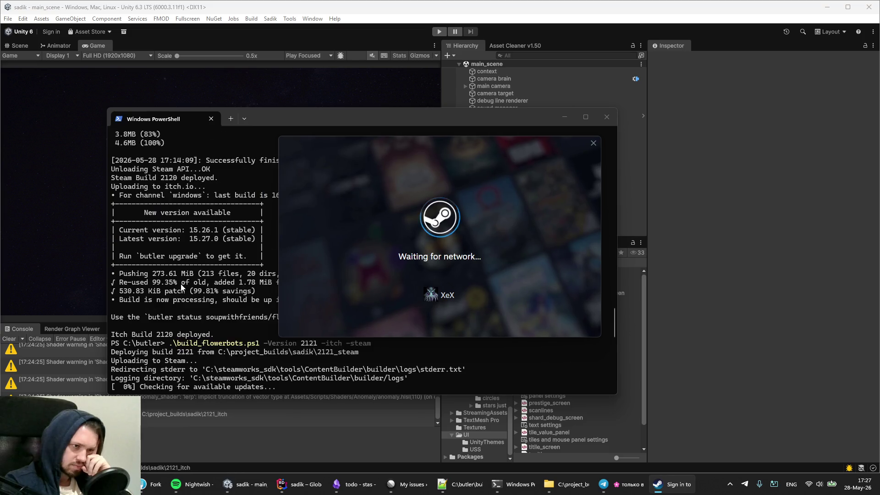
pyautogui.scroll(-15, 181, 284)
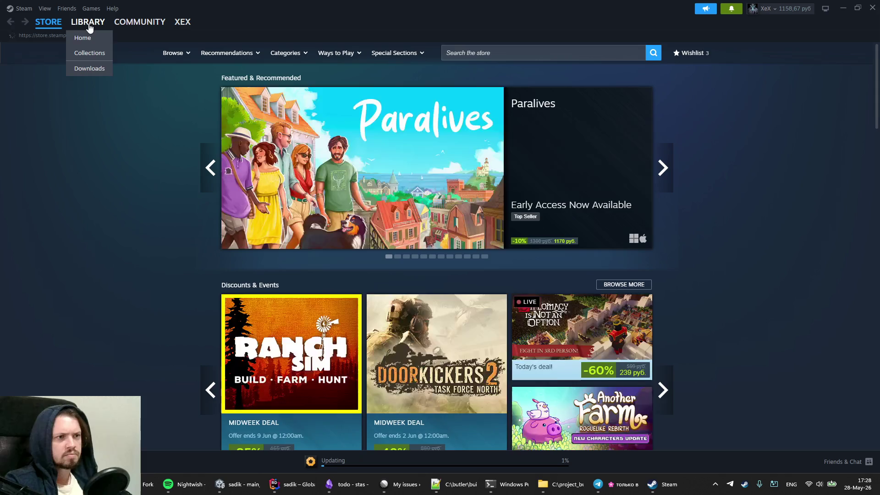
# Step: Play FlowerBots Demo from the library, start a New game, then return to Steam and Rider
pyautogui.click(88, 22)
pyautogui.click(199, 252)
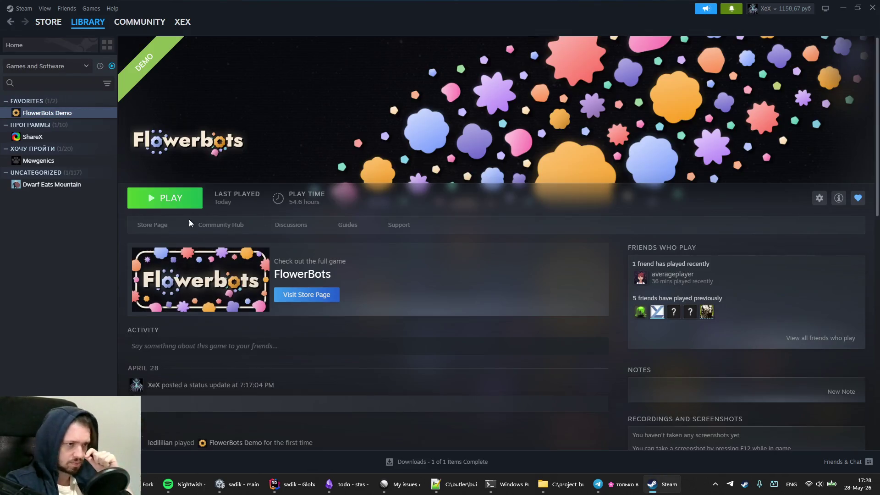
pyautogui.click(183, 201)
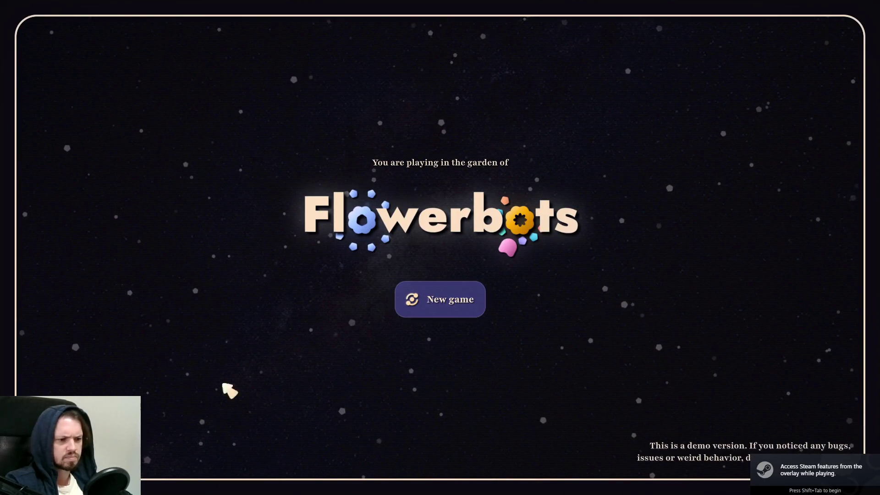
pyautogui.click(428, 303)
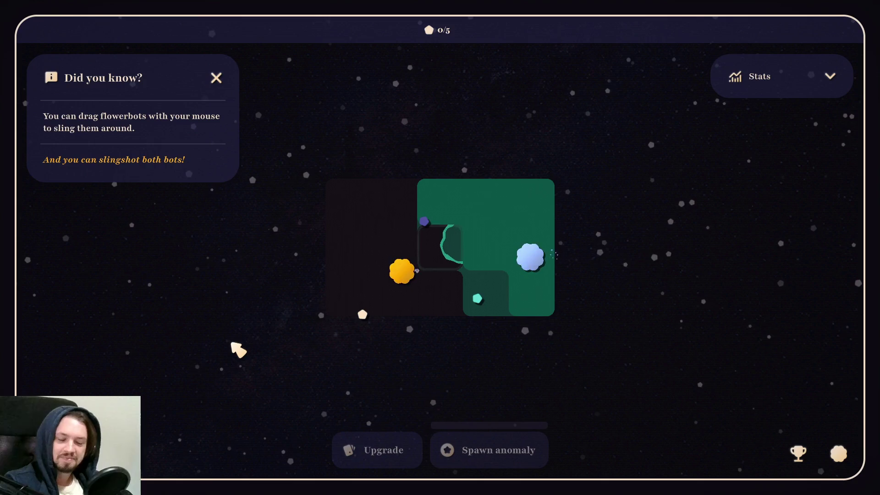
pyautogui.hotkey('alt', 'Tab')
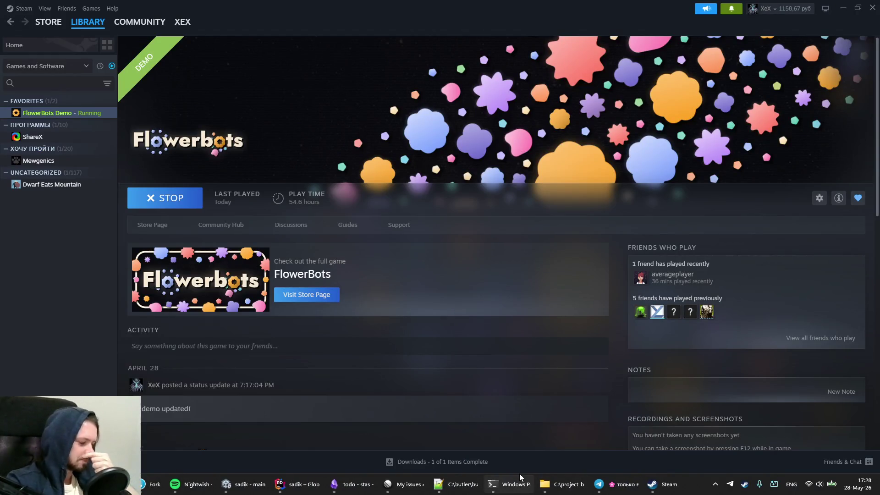
pyautogui.moveTo(520, 477)
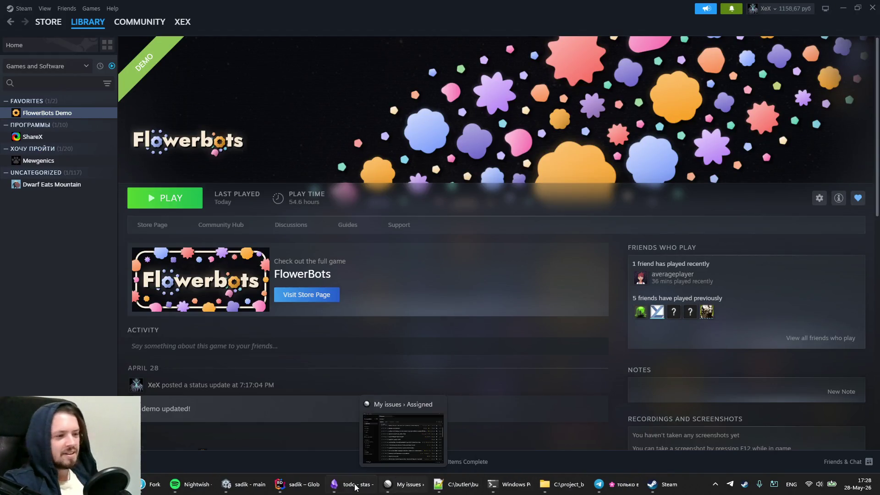
pyautogui.click(298, 483)
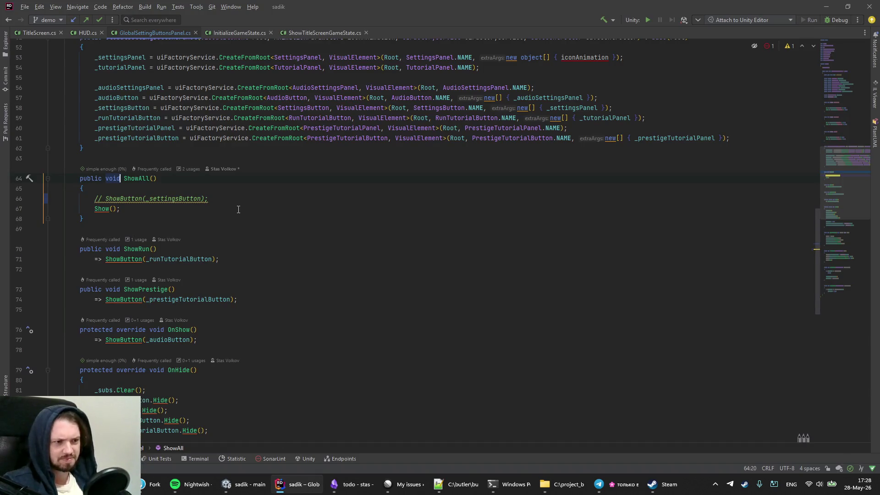
# Step: Convert ShowRun to a block body and add an uncommented ShowButton(_settingsButton) call to it
pyautogui.press('Down')
pyautogui.press('Down')
pyautogui.press('Down')
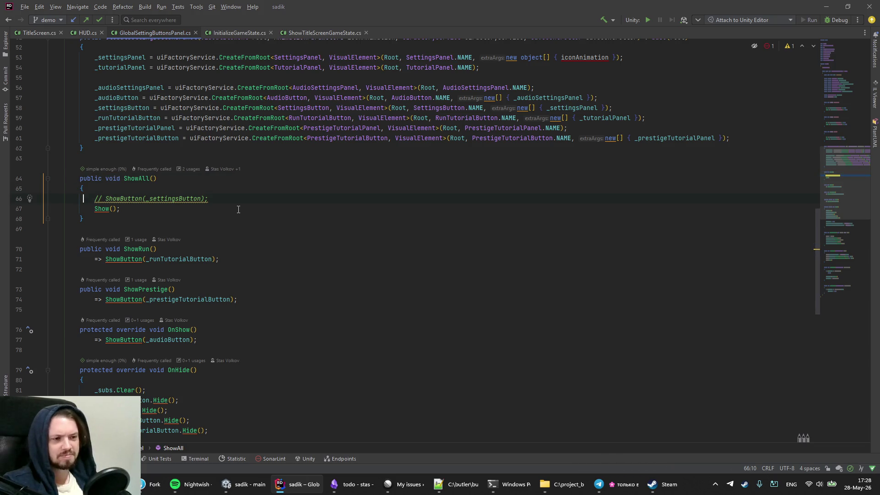
pyautogui.press('Down')
pyautogui.press('Down')
pyautogui.press('Down')
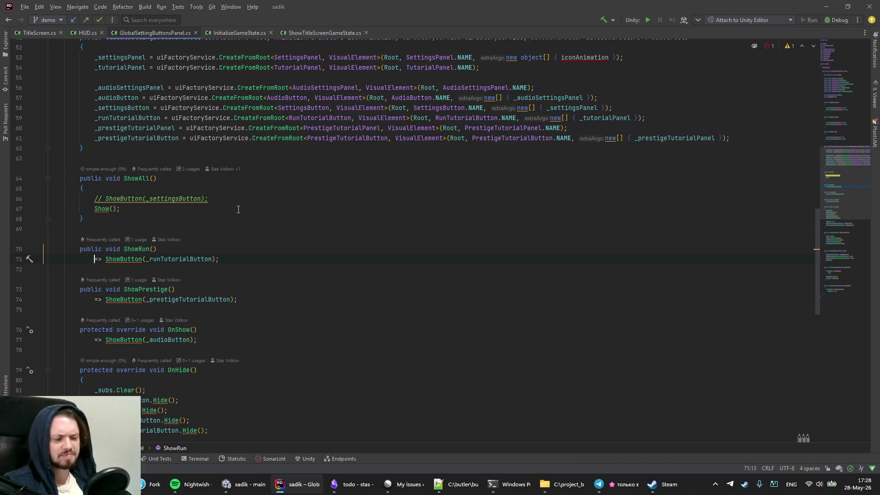
pyautogui.hotkey('alt', 'Return')
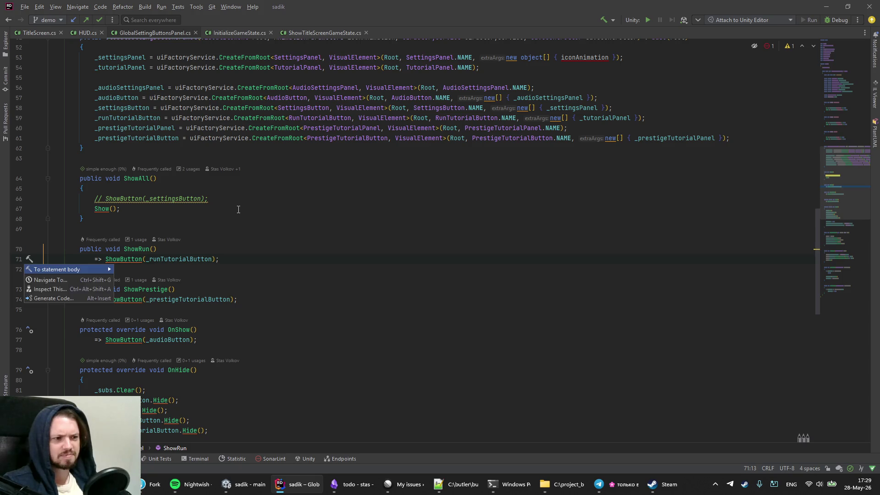
pyautogui.press('Return')
pyautogui.press('Up')
pyautogui.press('Up')
pyautogui.press('Up')
pyautogui.press('Up')
pyautogui.hotkey('ctrl', 'c')
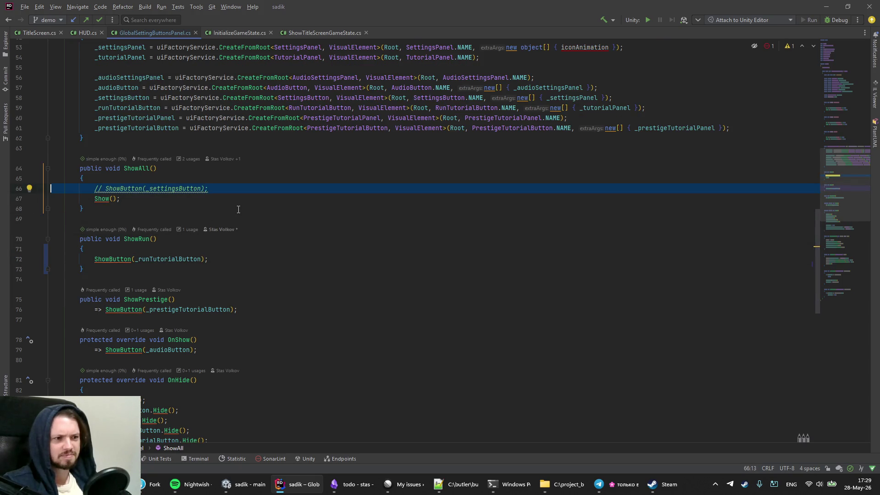
pyautogui.press('Down')
pyautogui.press('Down')
pyautogui.press('Down')
pyautogui.hotkey('ctrl', 'v')
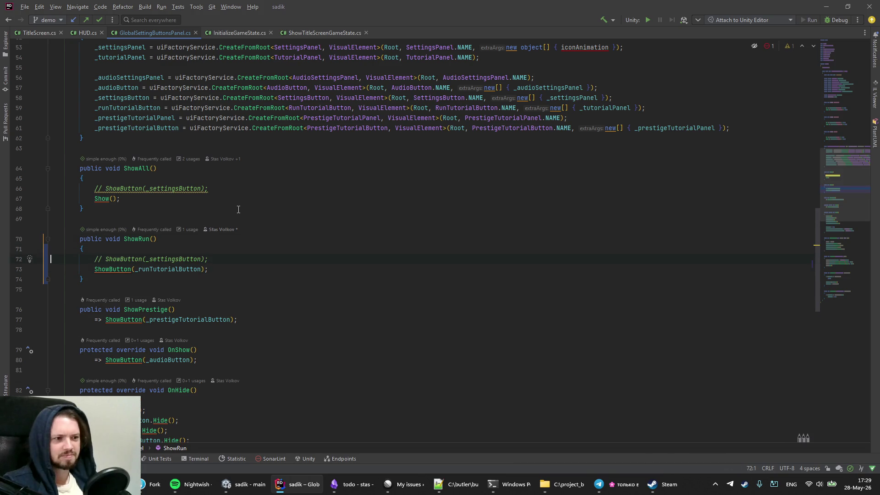
pyautogui.hotkey('ctrl', '/')
pyautogui.hotkey('ctrl', '/')
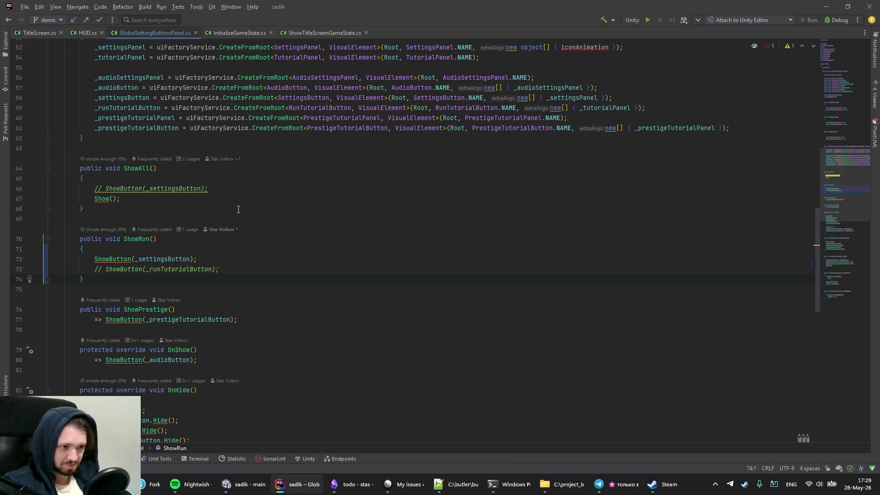
# Step: Toggle the ShowButton(_runTutorialButton) line and add ShowButton(_settingsButton) to a block-bodied ShowPrestige
pyautogui.press('Up')
pyautogui.hotkey('ctrl', '/')
pyautogui.press('Down')
pyautogui.press('Down')
pyautogui.press('Down')
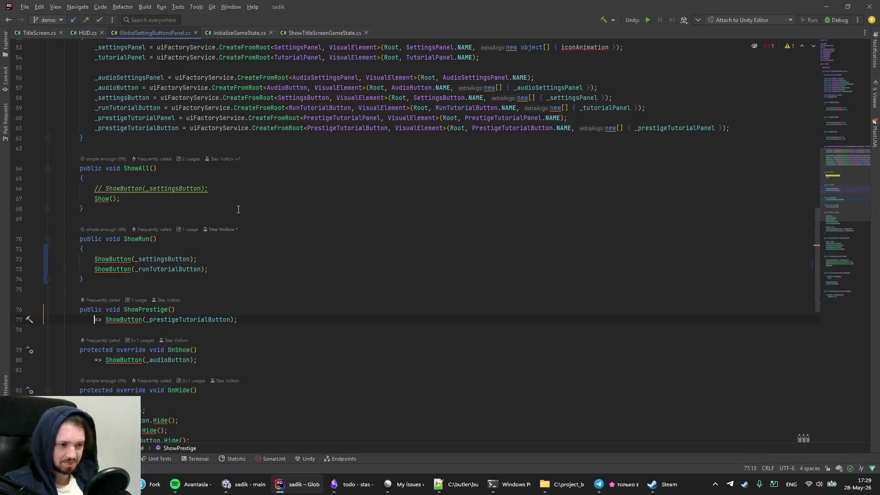
pyautogui.hotkey('alt', 'Return')
pyautogui.hotkey('ctrl', 'v')
pyautogui.hotkey('ctrl', '/')
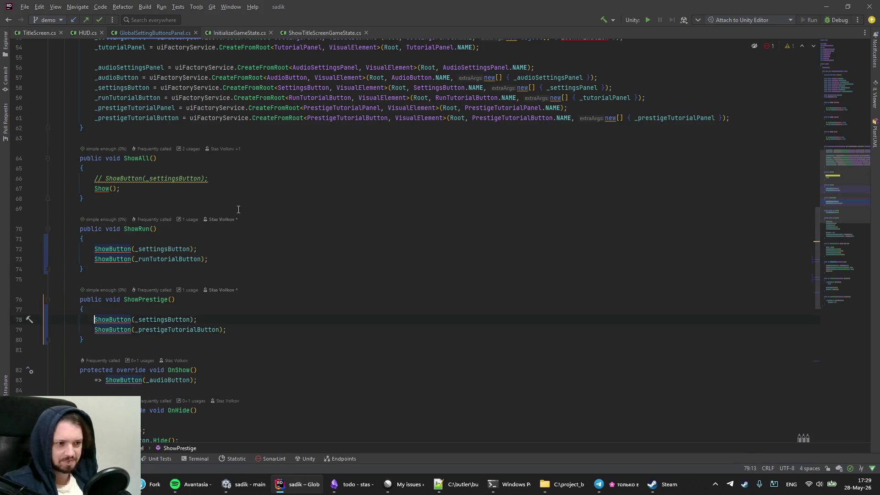
pyautogui.press('pagedown')
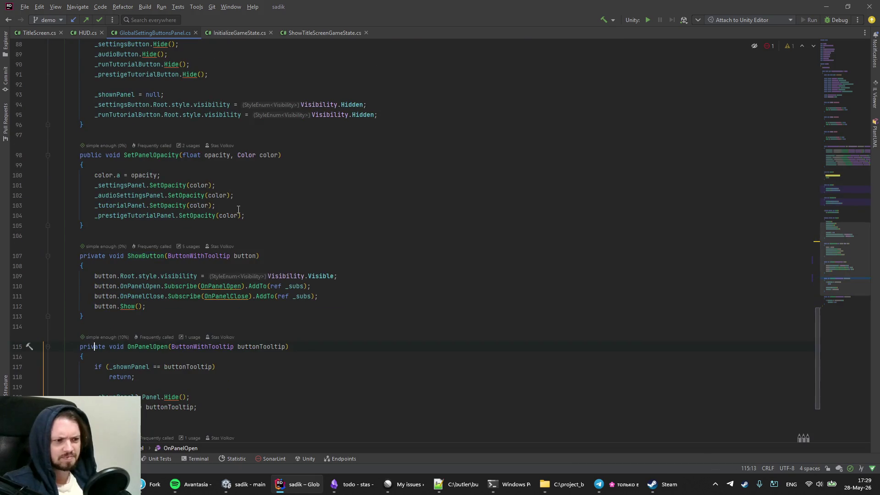
pyautogui.press('pageup')
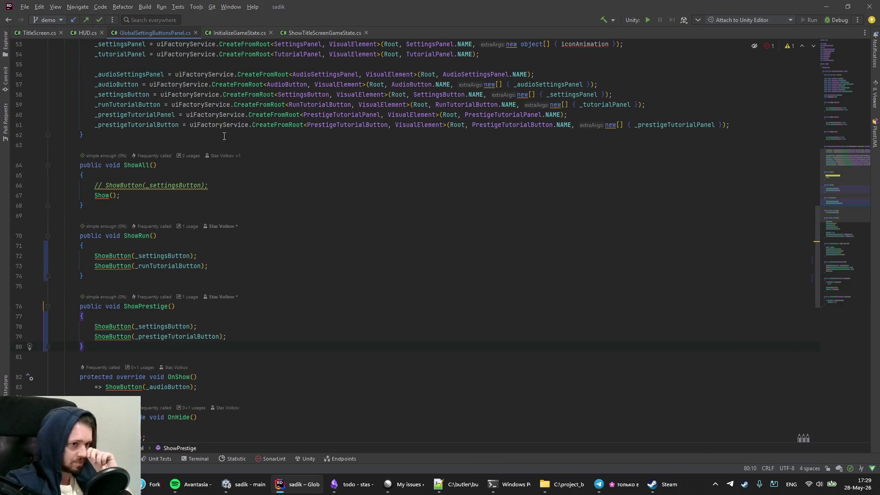
# Step: Cut the commented line from ShowAll, make it expression-bodied, check its usages, then undo the edits
pyautogui.click(154, 182)
pyautogui.hotkey('ctrl', 'x')
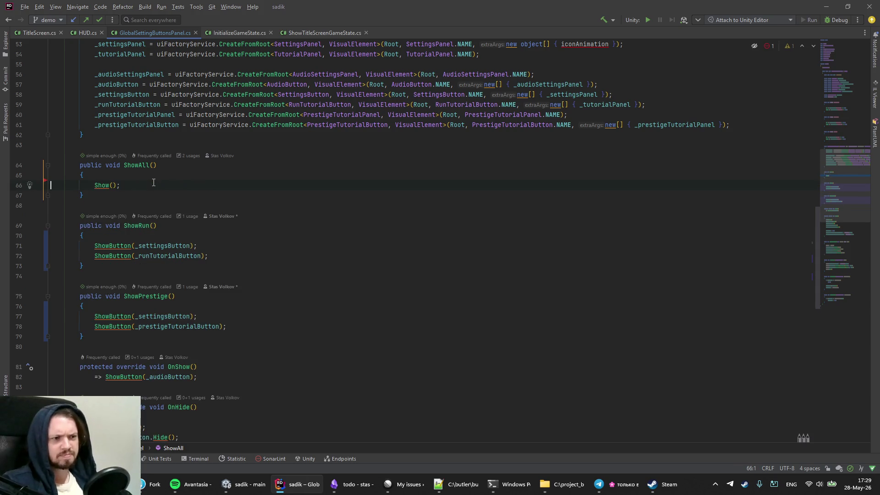
pyautogui.press('Down')
pyautogui.hotkey('alt', 'Return')
pyautogui.press('Return')
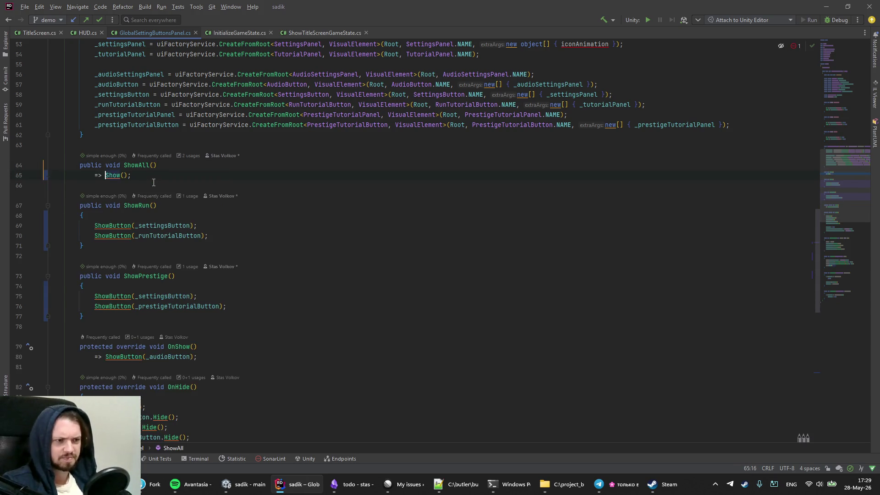
pyautogui.press('Right')
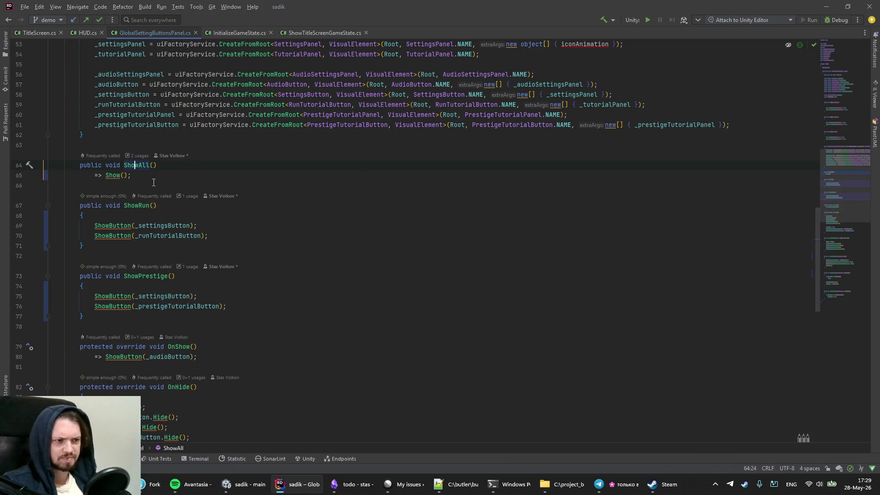
pyautogui.hotkey('ctrl', 'b')
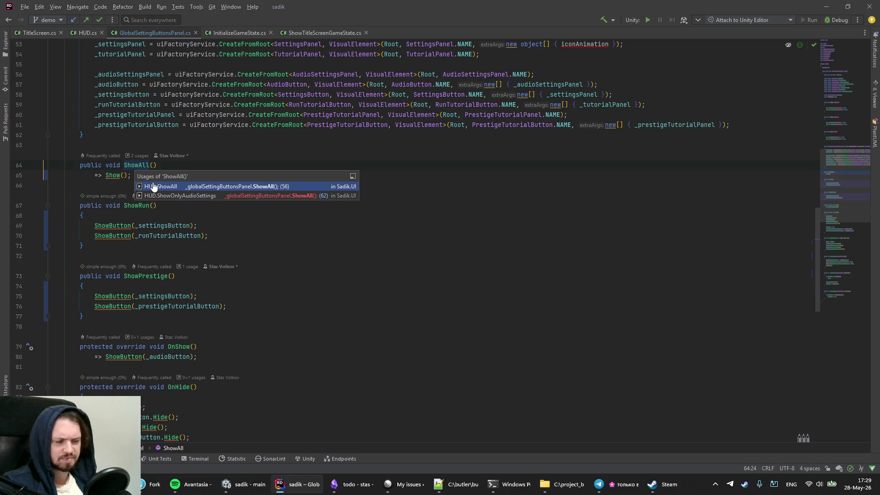
pyautogui.press('Escape')
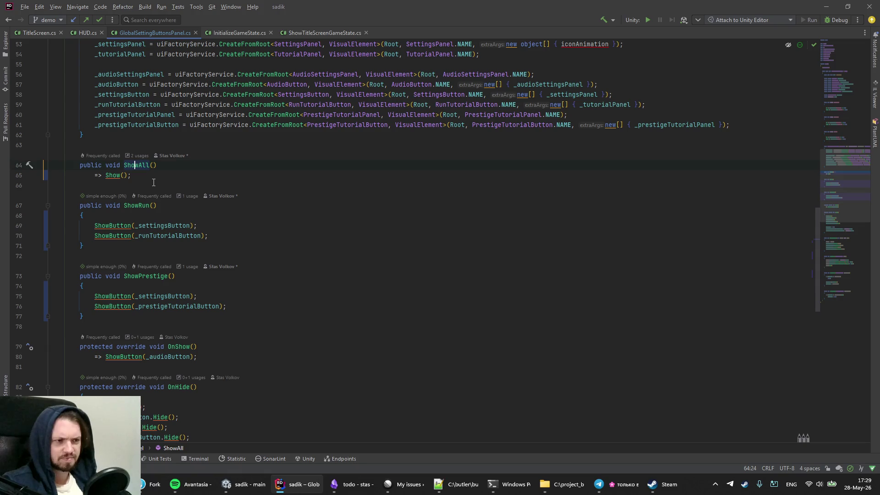
pyautogui.hotkey('ctrl', 'z')
pyautogui.hotkey('ctrl', 'z')
pyautogui.hotkey('ctrl', 'z')
pyautogui.hotkey('ctrl', 'z')
pyautogui.hotkey('ctrl', 'z')
pyautogui.hotkey('ctrl', 'z')
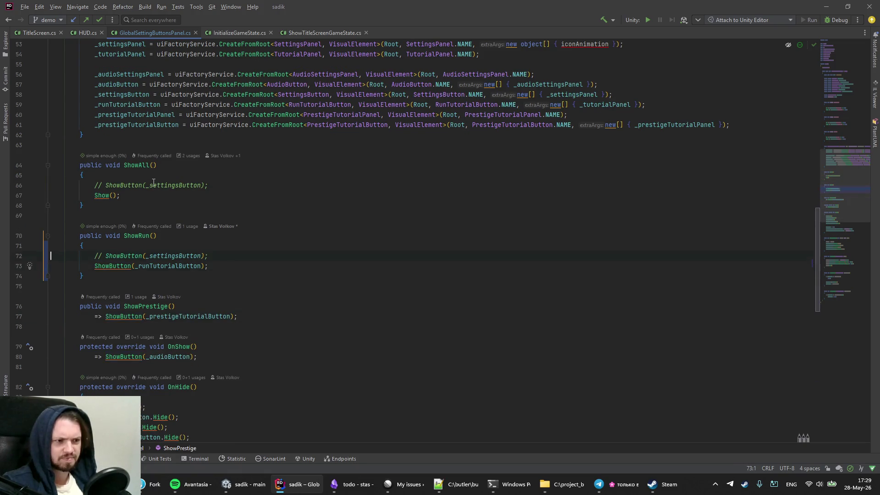
pyautogui.hotkey('ctrl', 'z')
pyautogui.hotkey('ctrl', 'z')
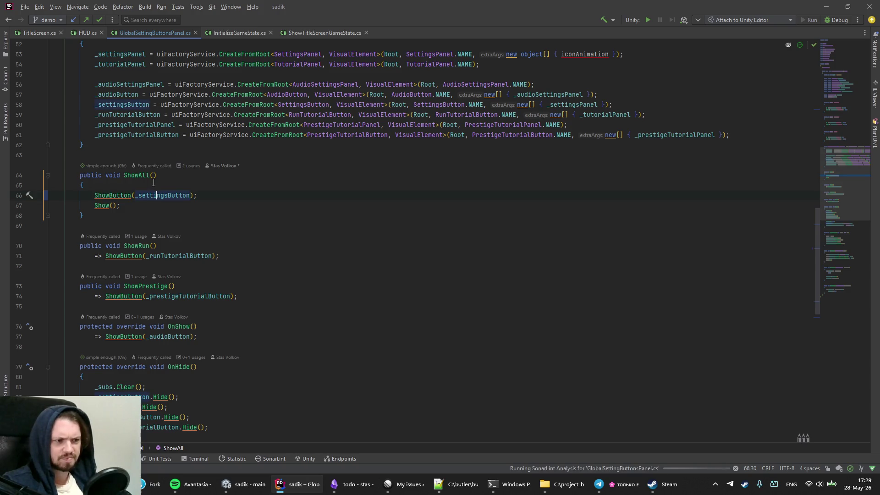
# Step: Restore ShowAll's settings-button call and open its usage in HUD.ShowOnlyAudioSettings
pyautogui.press('pagedown')
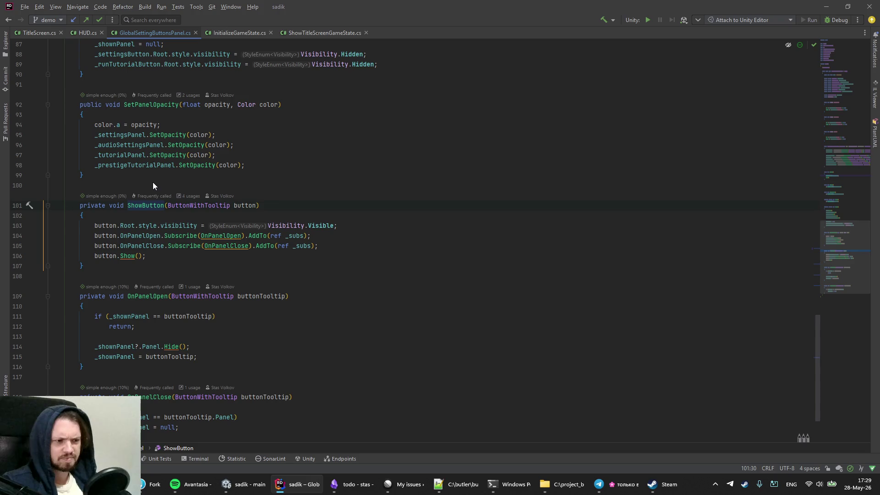
pyautogui.hotkey('ctrl', 'End')
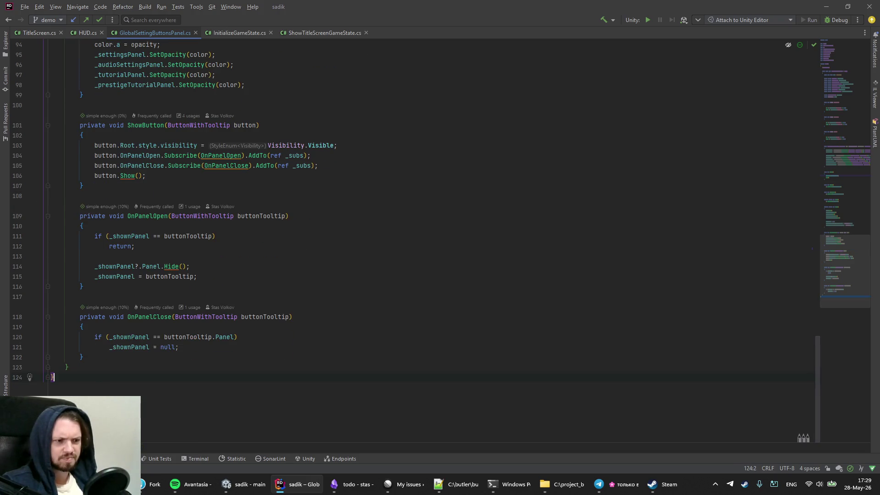
pyautogui.hotkey('ctrl', 'z')
pyautogui.hotkey('ctrl', 'z')
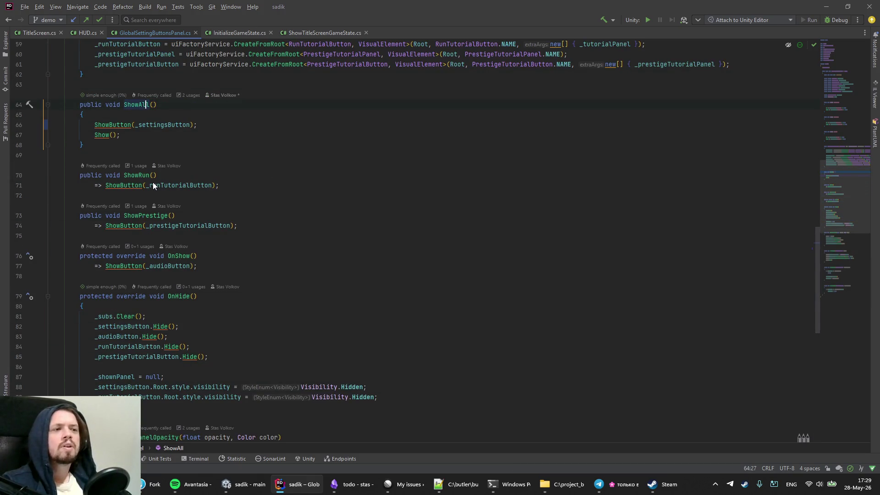
pyautogui.hotkey('ctrl', 'b')
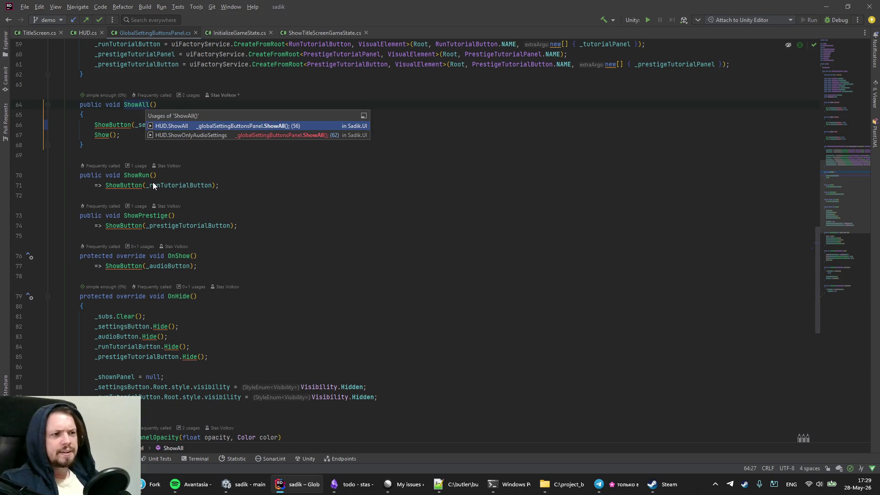
pyautogui.press('Down')
pyautogui.press('Return')
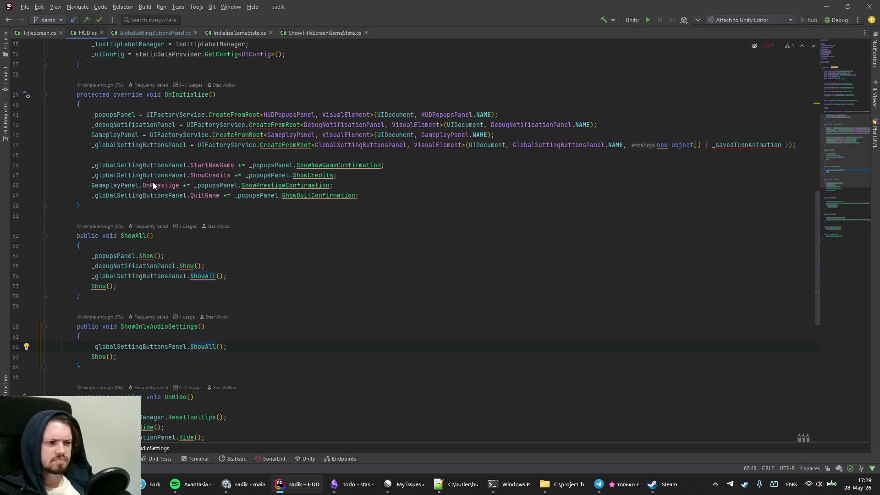
# Step: Undo the trial 'shoup' edit in HUD.cs, then go to ShowAll's declaration and read through OnShow and OnHide
pyautogui.hotkey('ctrl', 'w')
pyautogui.write('sho')
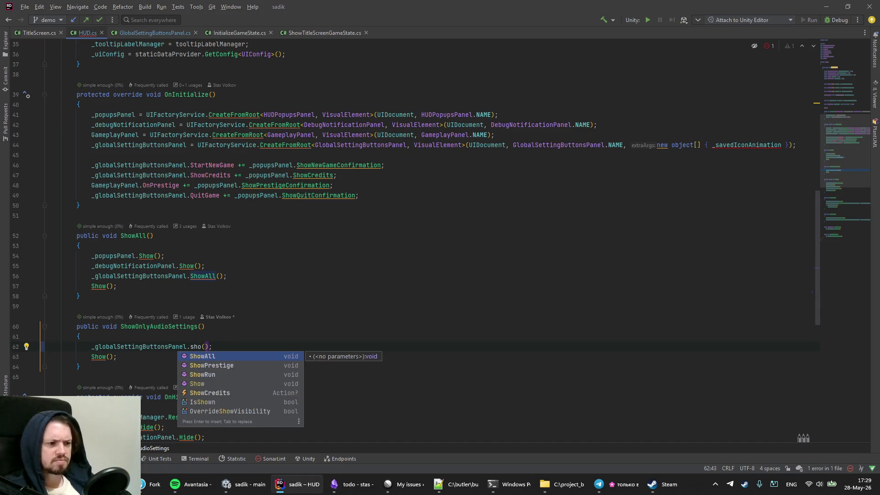
pyautogui.write('up')
pyautogui.hotkey('ctrl', 'z')
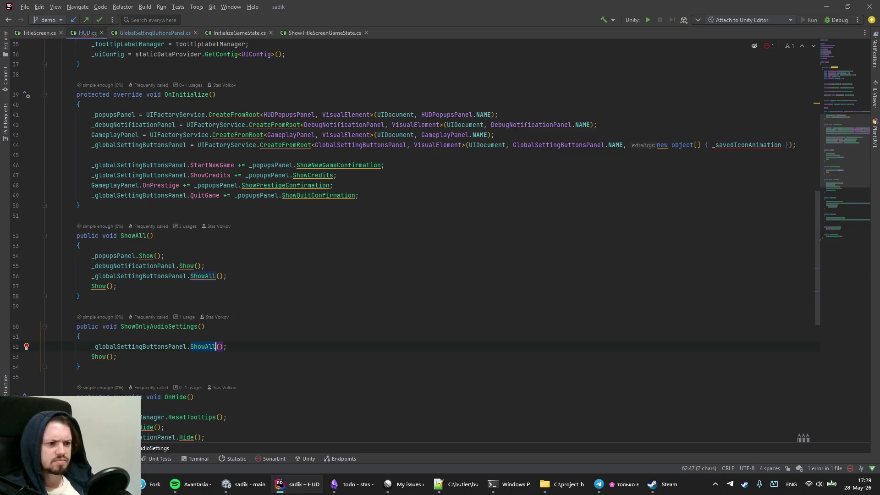
pyautogui.click(117, 356)
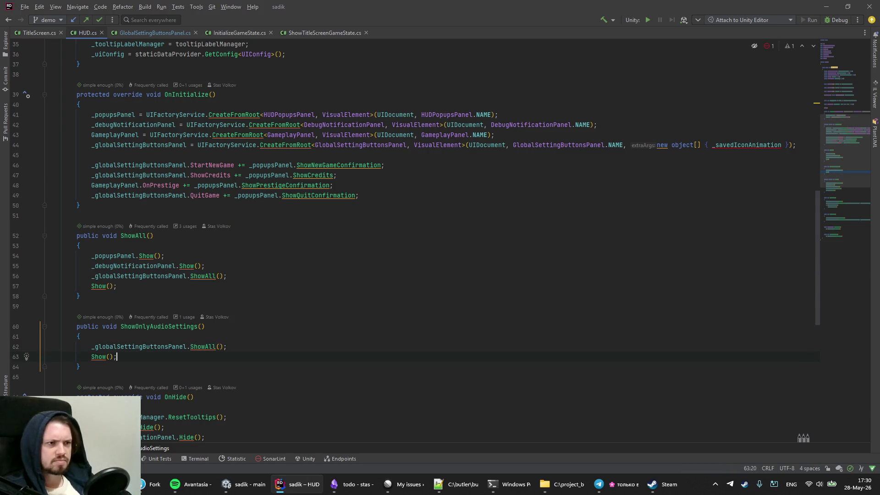
pyautogui.keyDown('ctrl'); pyautogui.click(212, 346); pyautogui.keyUp('ctrl')
pyautogui.press('Down')
pyautogui.press('Down')
pyautogui.press('Down')
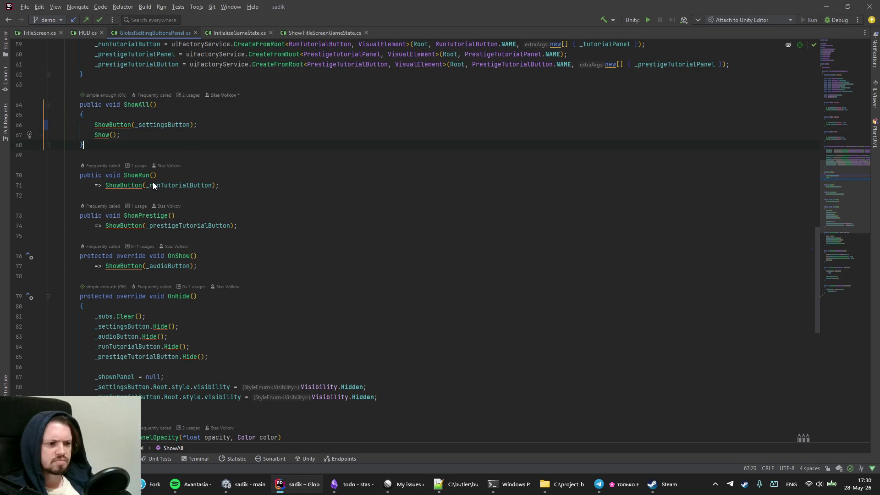
pyautogui.press('Down')
pyautogui.press('Down')
pyautogui.press('Down')
pyautogui.press('Down')
pyautogui.press('Down')
pyautogui.press('Down')
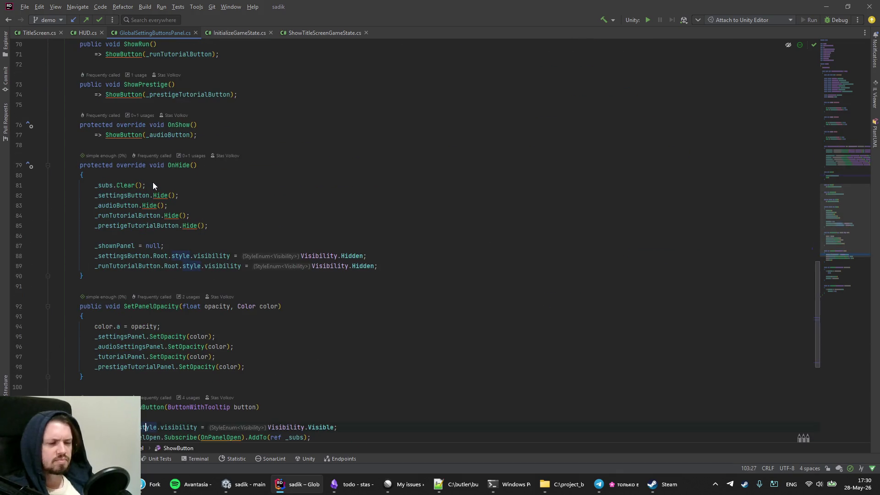
# Step: Show the Git history of GlobalSettingButtonsPanel.cs and inspect the Cursor fixes (#258) diff
pyautogui.click(211, 7)
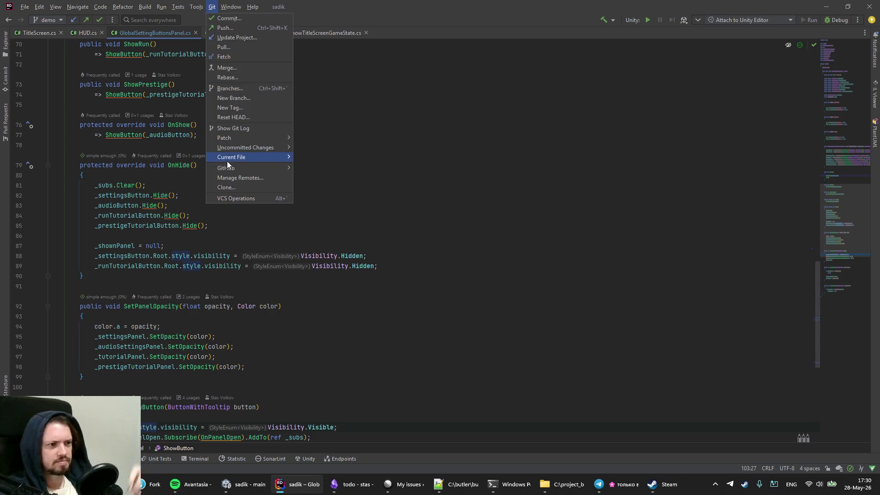
pyautogui.moveTo(227, 161)
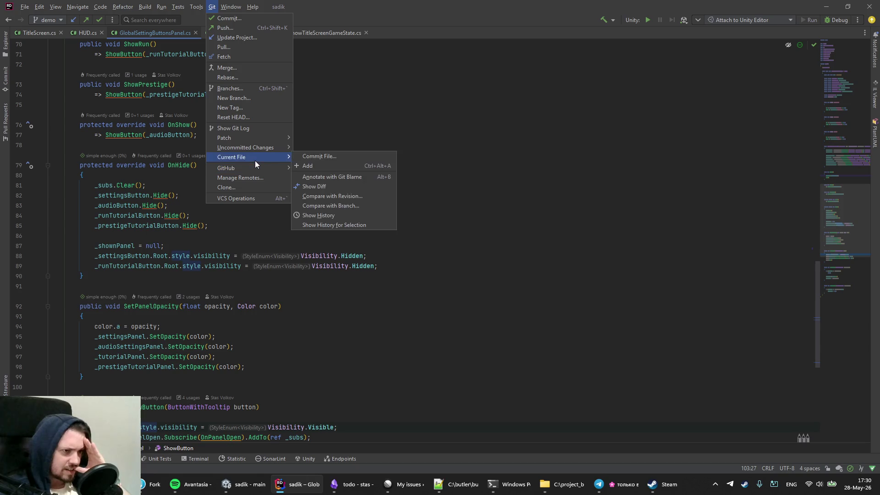
pyautogui.moveTo(252, 147)
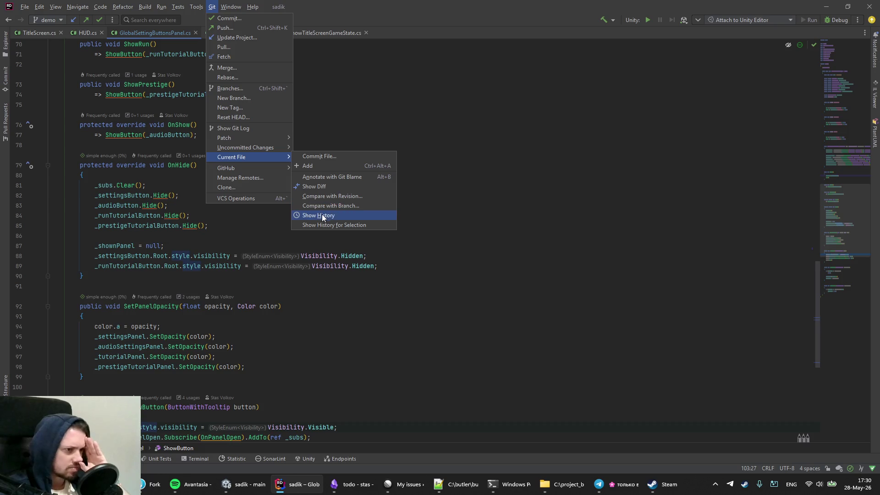
pyautogui.click(324, 215)
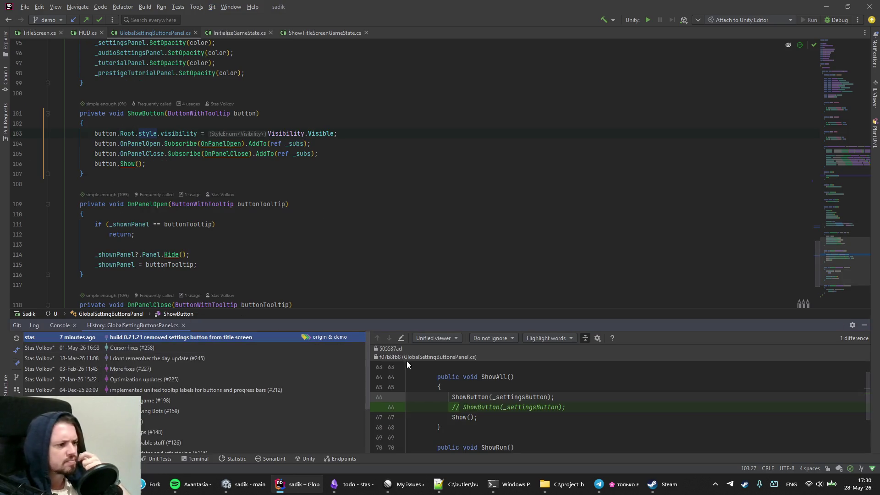
pyautogui.click(141, 347)
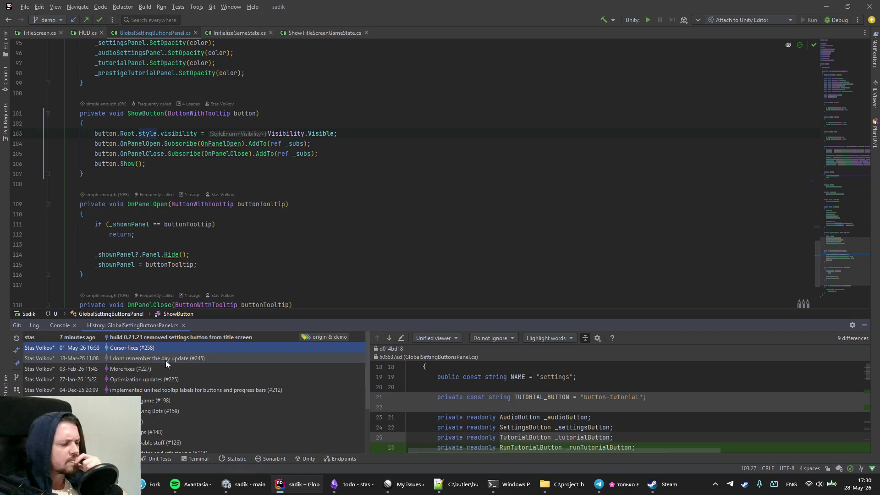
pyautogui.scroll(-15, 477, 408)
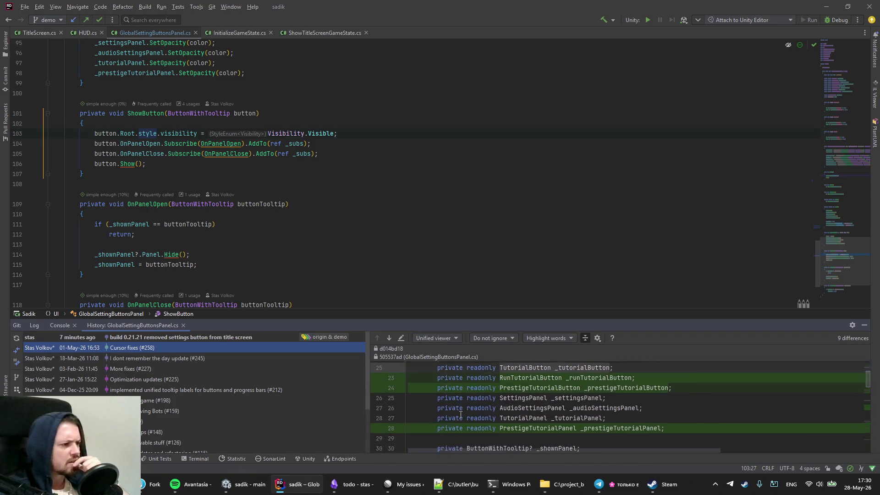
pyautogui.scroll(3, 458, 414)
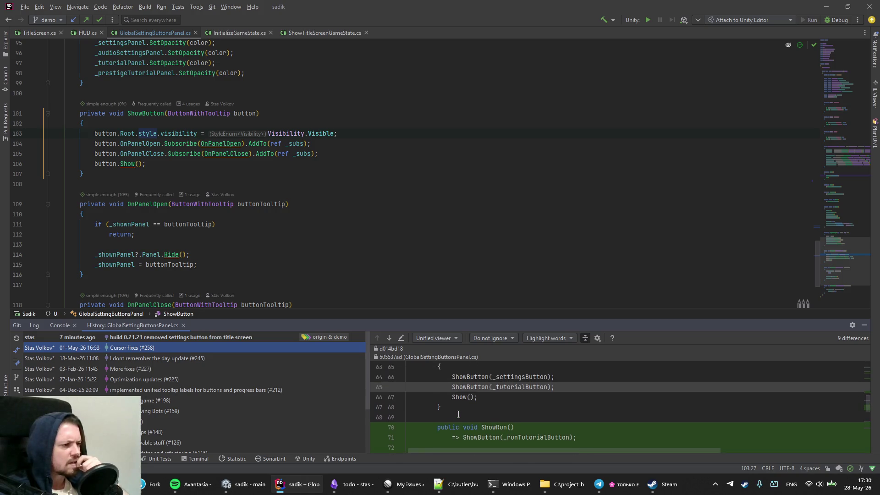
pyautogui.scroll(1, 458, 414)
pyautogui.scroll(-2, 458, 414)
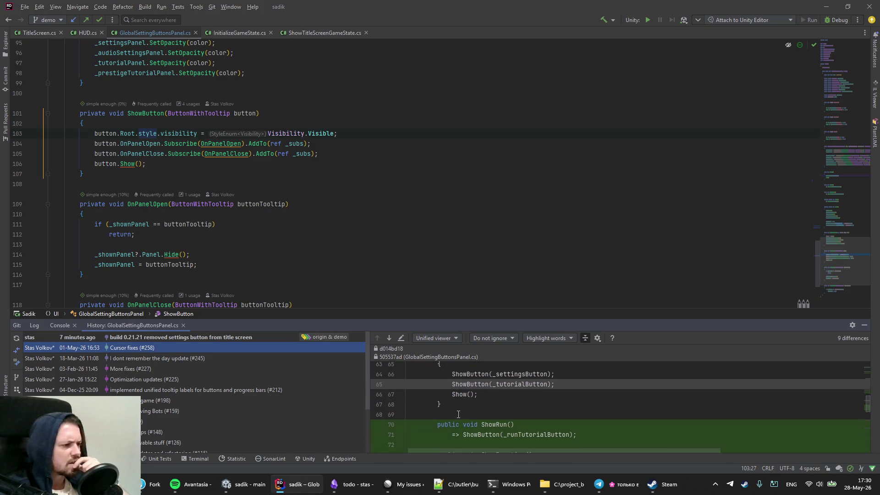
pyautogui.scroll(1, 458, 414)
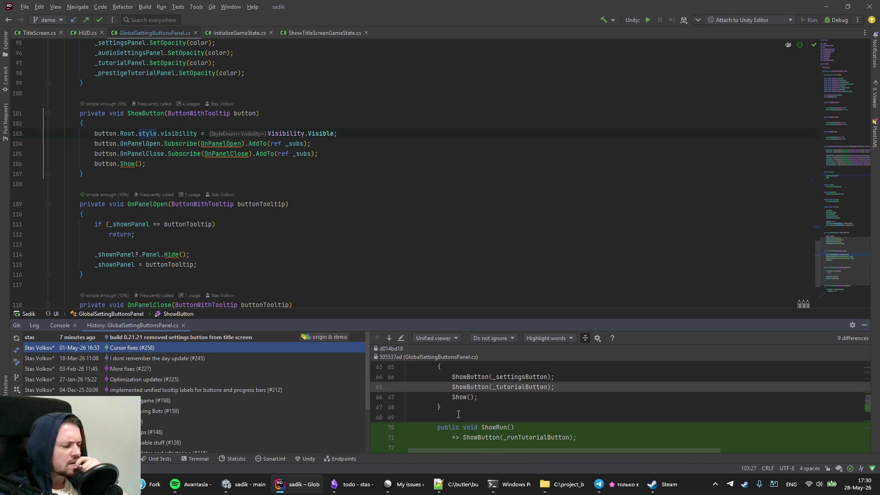
pyautogui.scroll(1, 458, 414)
pyautogui.scroll(-5, 458, 414)
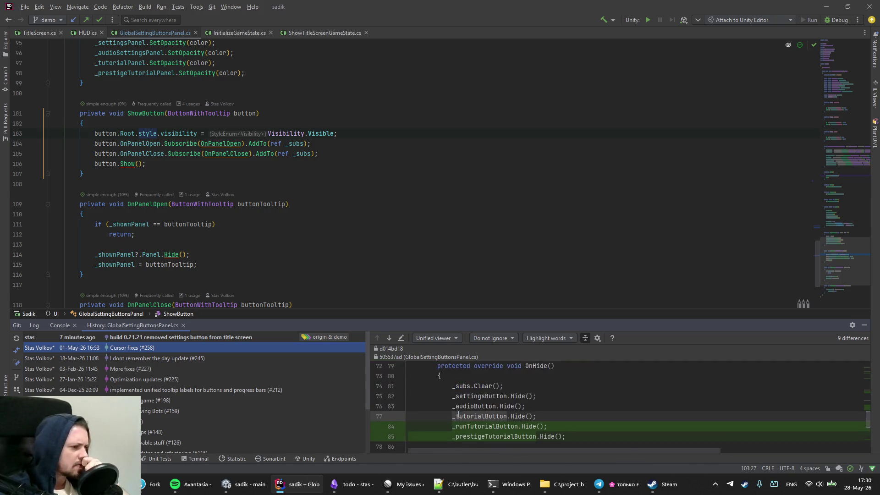
# Step: Hide the Git history panel and navigate back to ShowOnlyAudioSettings in HUD.cs
pyautogui.click(864, 325)
pyautogui.click(506, 279)
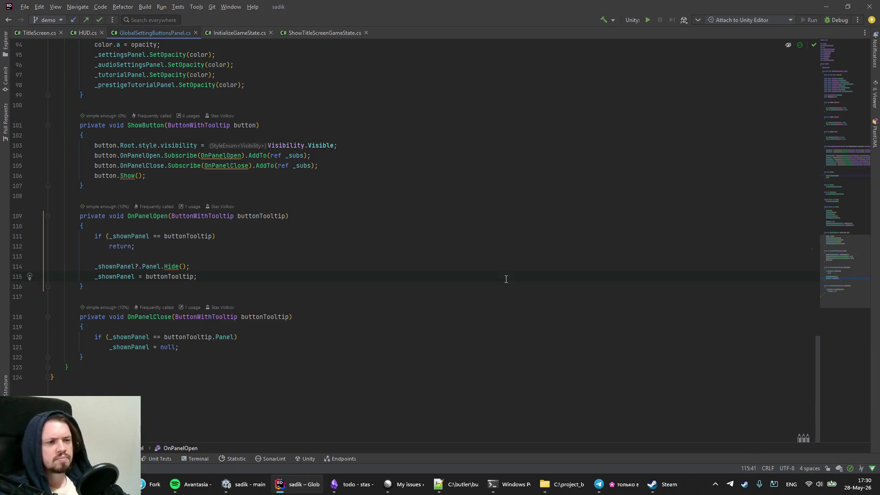
pyautogui.hotkey('alt', 'Left')
pyautogui.hotkey('alt', 'Left')
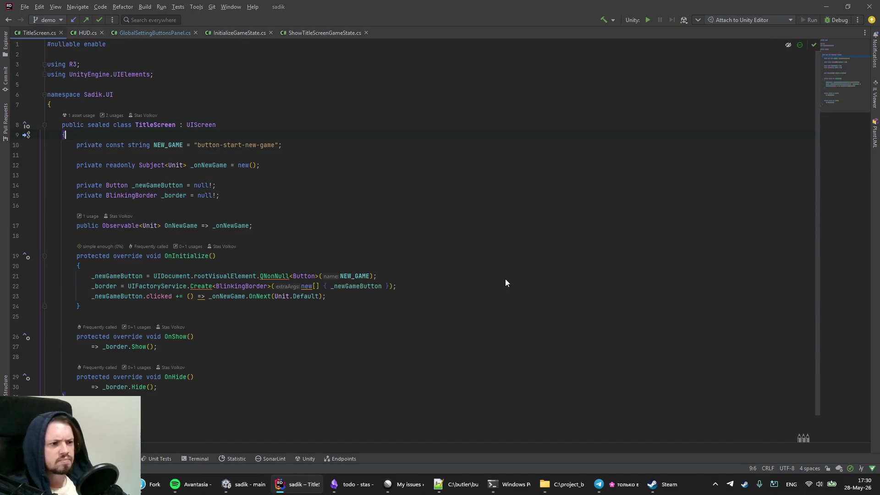
pyautogui.hotkey('alt', 'Left')
pyautogui.hotkey('alt', 'Left')
pyautogui.hotkey('alt', 'Left')
pyautogui.hotkey('alt', 'Left')
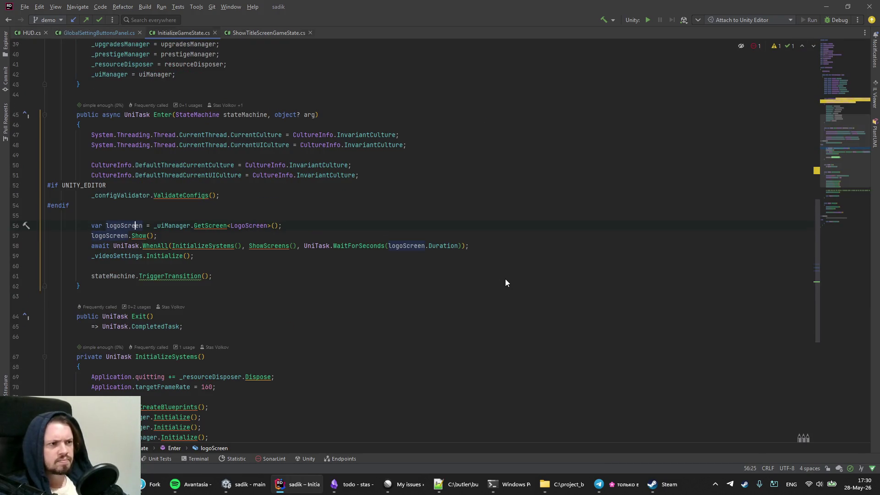
pyautogui.hotkey('alt', 'Tab')
pyautogui.hotkey('alt', 'Tab')
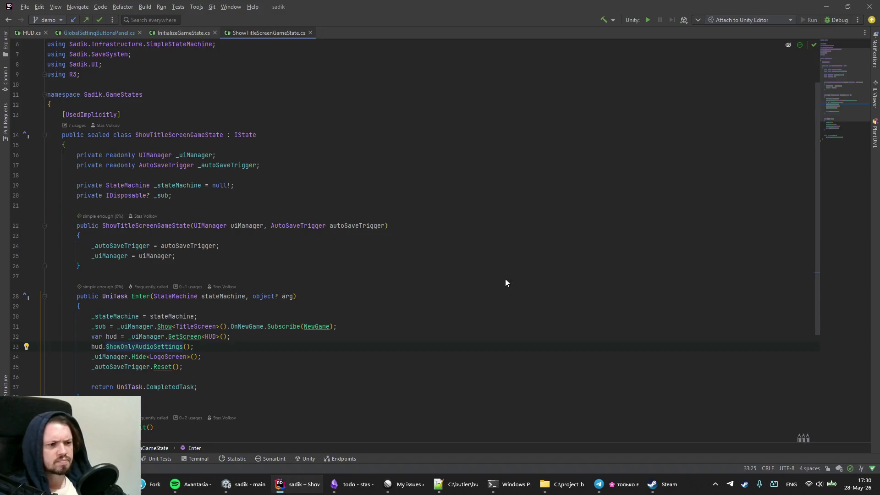
pyautogui.hotkey('ctrl', 'b')
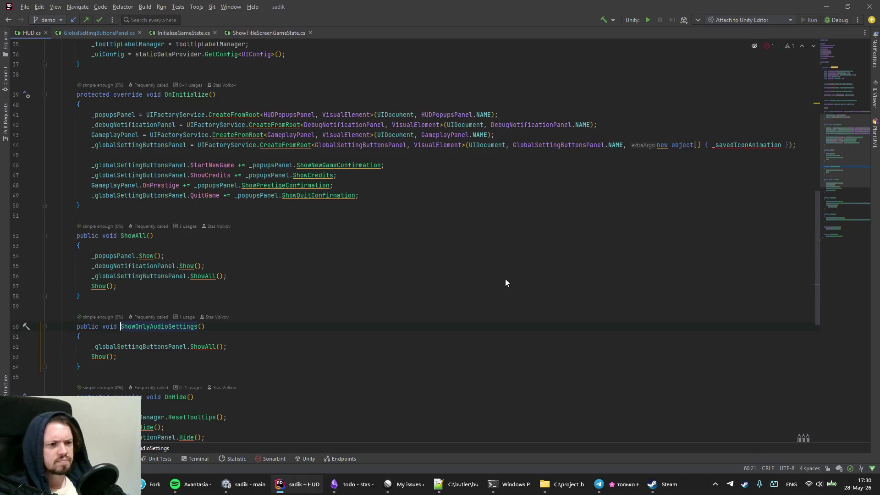
# Step: Change the panel call on line 62 from ShowAll() to ShowOnlyAudioSettings()
pyautogui.press('Down')
pyautogui.press('Down')
pyautogui.press('End')
pyautogui.press('Left')
pyautogui.press('Left')
pyautogui.press('BackSpace')
pyautogui.press('BackSpace')
pyautogui.press('BackSpace')
pyautogui.write('OnlyAudio')
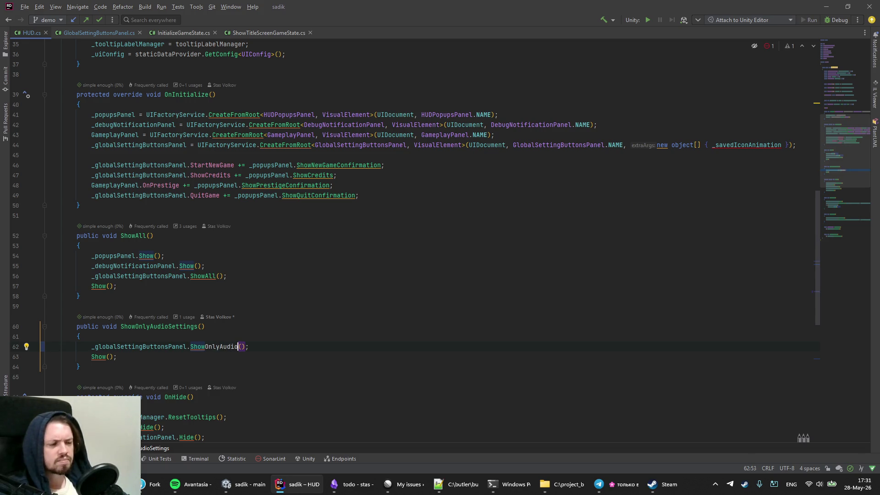
pyautogui.write('Setting')
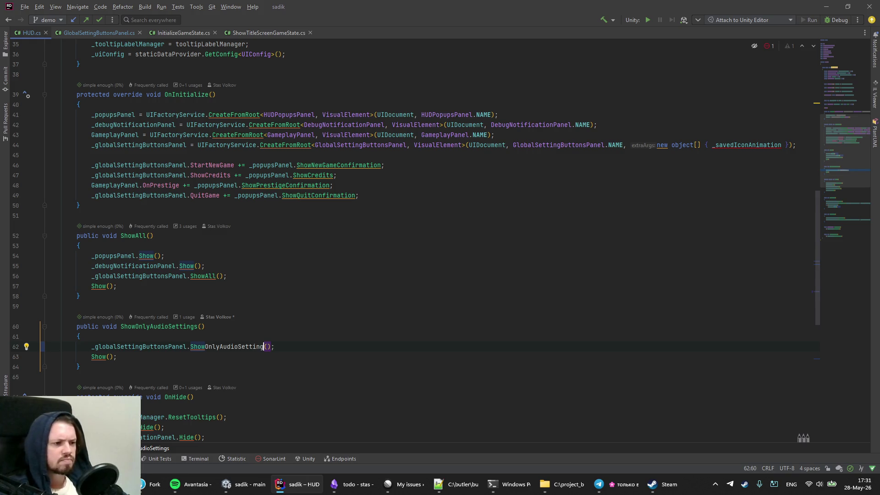
pyautogui.write('s')
# Step: Paste the ShowOnlyAudioSettings name onto a new line below ShowAll in GlobalSettingButtonsPanel.cs
pyautogui.press('Up')
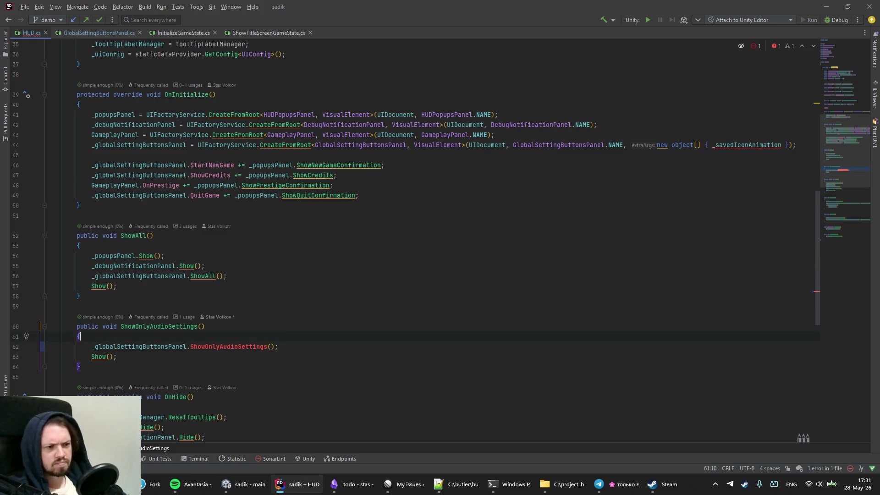
pyautogui.press('Down')
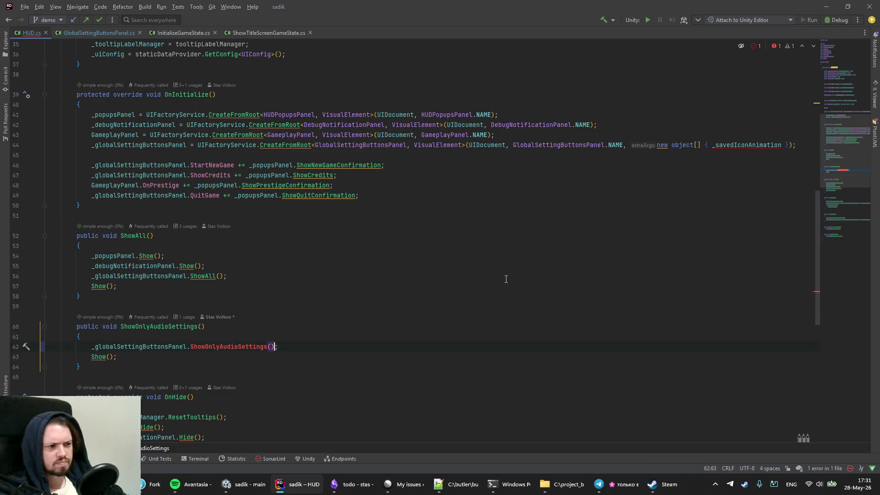
pyautogui.hotkey('ctrl', 'w')
pyautogui.hotkey('ctrl', 'alt', 'Left')
pyautogui.hotkey('ctrl', 'alt', 'Left')
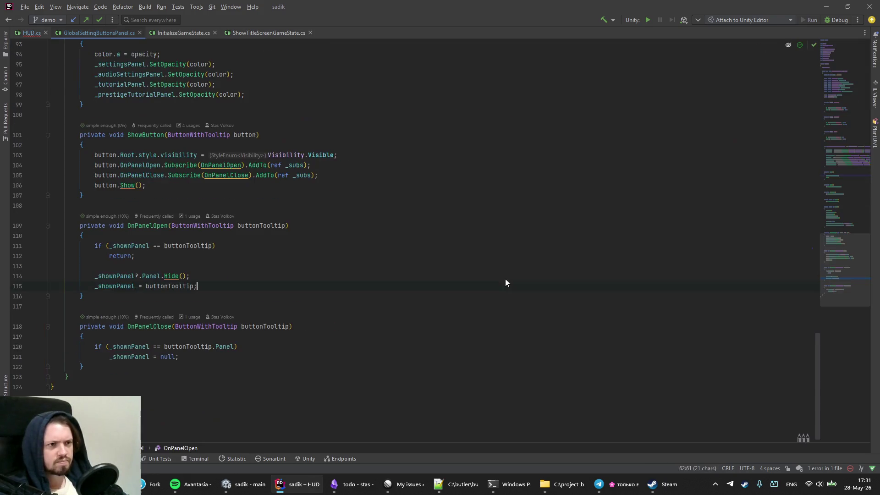
pyautogui.hotkey('ctrl', 'alt', 'Left')
pyautogui.hotkey('ctrl', 'alt', 'Right')
pyautogui.press('Down')
pyautogui.hotkey('ctrl', 'alt', 'Left')
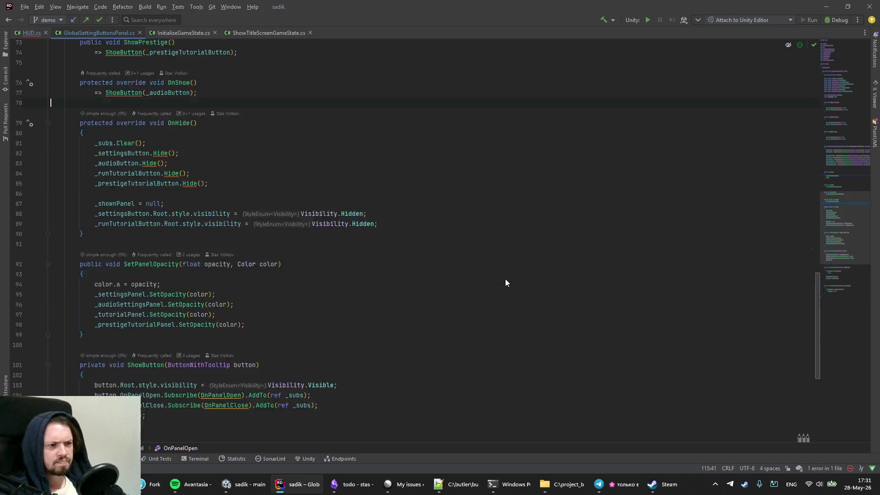
pyautogui.hotkey('ctrl', 'alt', 'Left')
pyautogui.hotkey('ctrl', 'alt', 'Left')
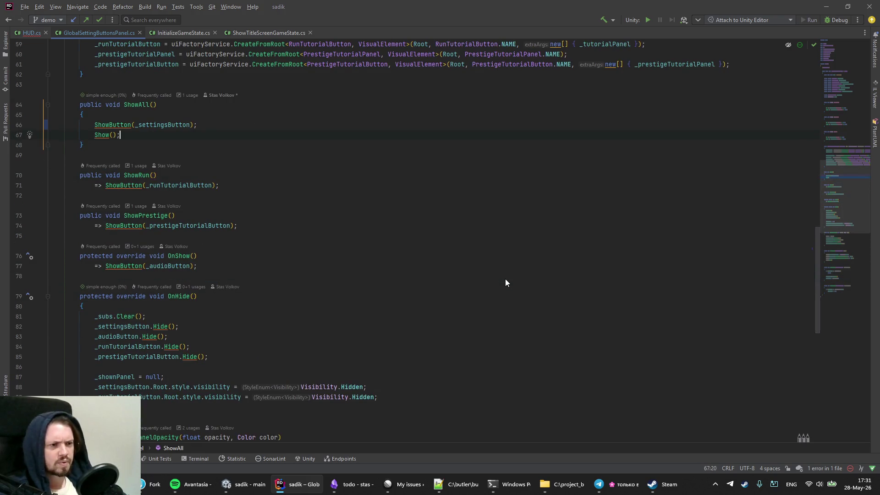
pyautogui.press('Down')
pyautogui.press('Return')
pyautogui.press('Return')
pyautogui.write('ShowOnlyAudioSettings')
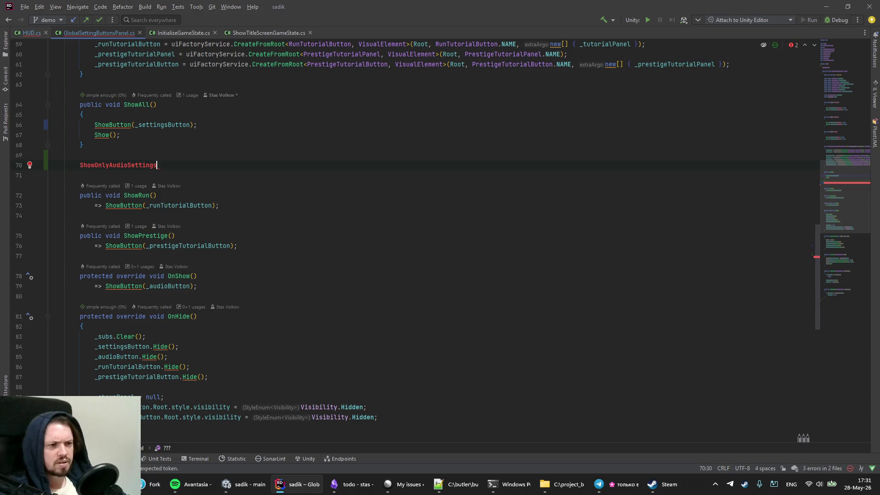
# Step: Declare it as public void ShowOnlyAudioSettings() with a body that calls Show()
pyautogui.click(80, 164)
pyautogui.write('pu')
pyautogui.press('Return')
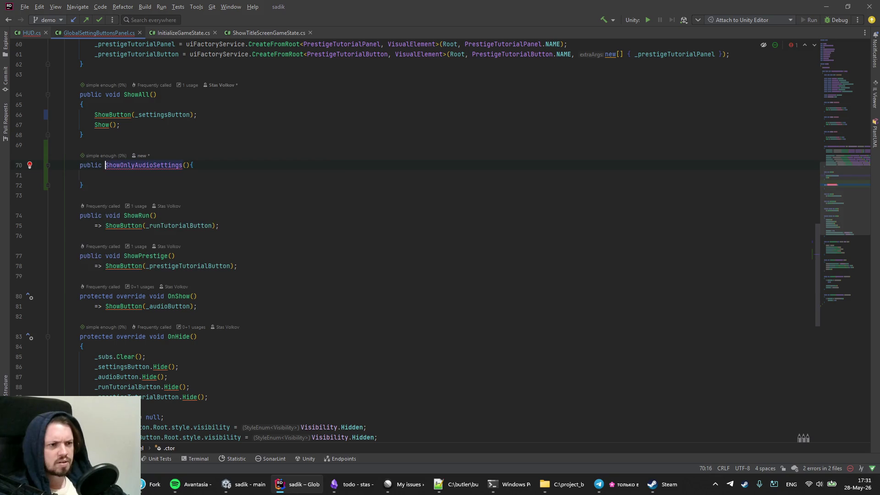
pyautogui.write('void')
pyautogui.press('Down')
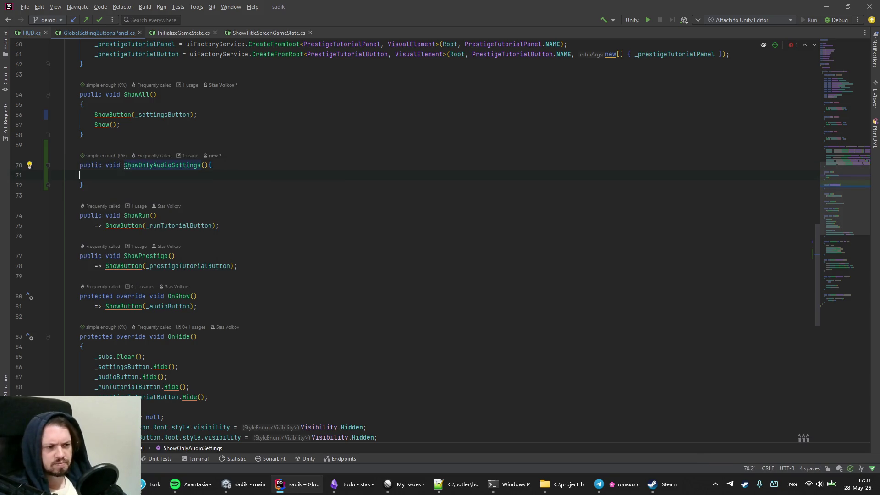
pyautogui.press('Up')
pyautogui.press('Up')
pyautogui.press('Up')
pyautogui.press('Up')
pyautogui.hotkey('ctrl', 'c')
pyautogui.press('Down')
pyautogui.press('Down')
pyautogui.press('Down')
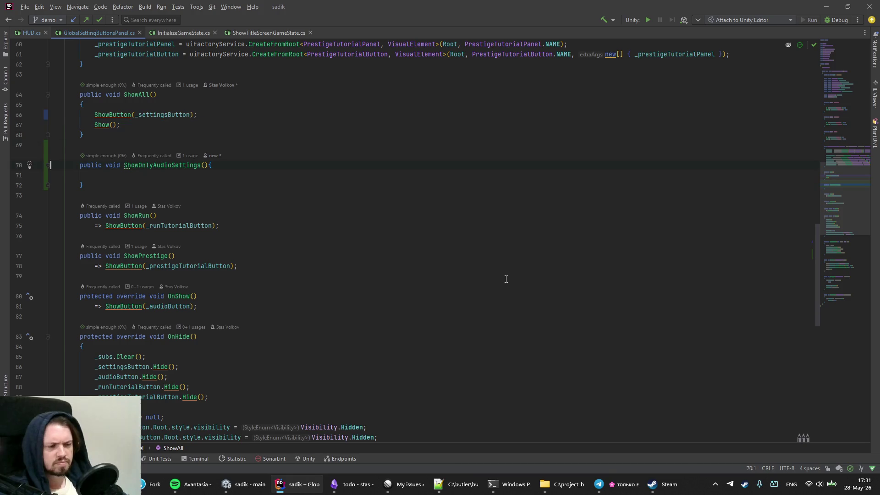
pyautogui.hotkey('ctrl', 'v')
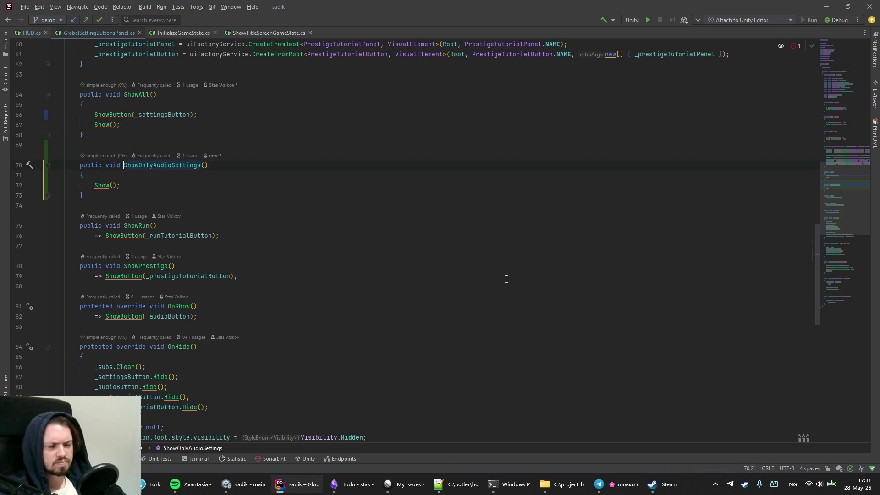
# Step: Review the nearby OnHide code, then jump from ShowAll to its usage in HUD.cs
pyautogui.press('Down')
pyautogui.press('Down')
pyautogui.press('Down')
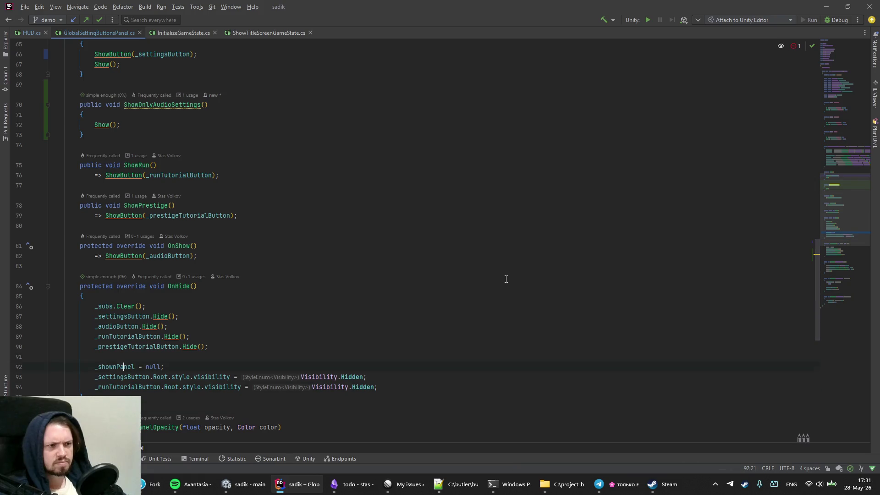
pyautogui.press('Up')
pyautogui.press('Up')
pyautogui.press('Up')
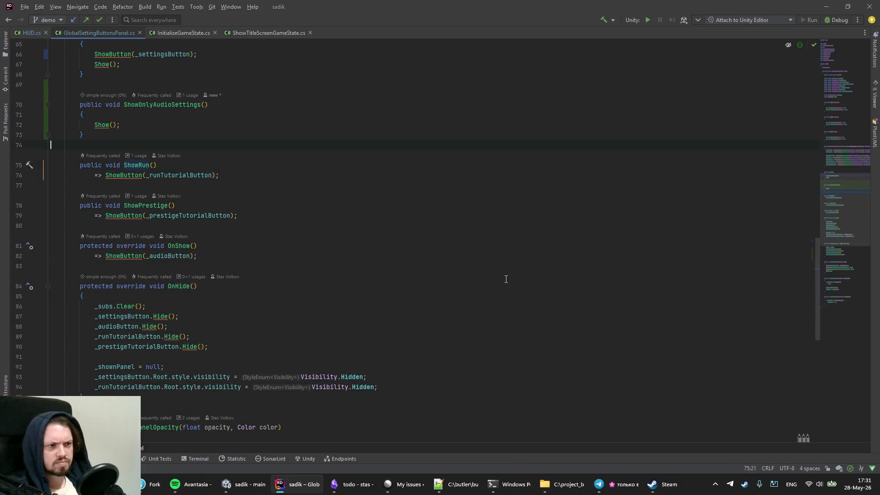
pyautogui.hotkey('alt', 'Up')
pyautogui.hotkey('alt', 'Up')
pyautogui.hotkey('ctrl', 'b')
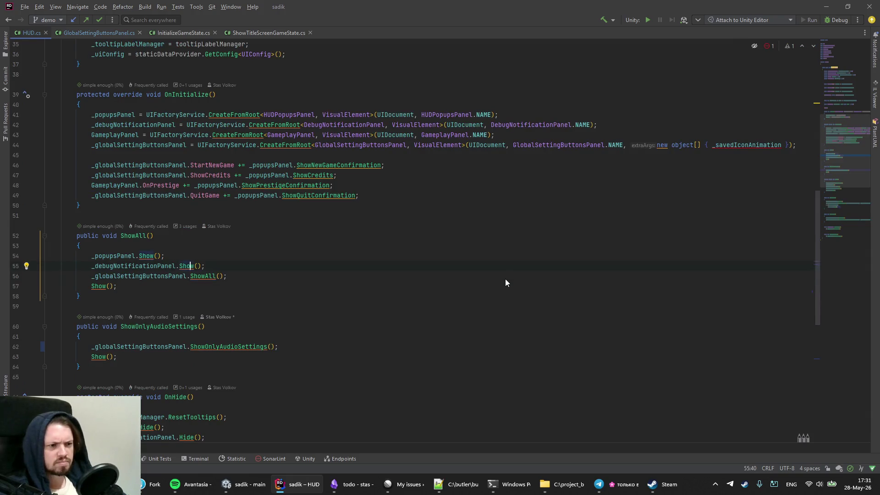
# Step: List the usages of HUD's ShowAll on line 52, go to the panel's declaration, then switch to Unity
pyautogui.press('Up')
pyautogui.press('End')
pyautogui.press('Left')
pyautogui.press('Left')
pyautogui.hotkey('ctrl', 'b')
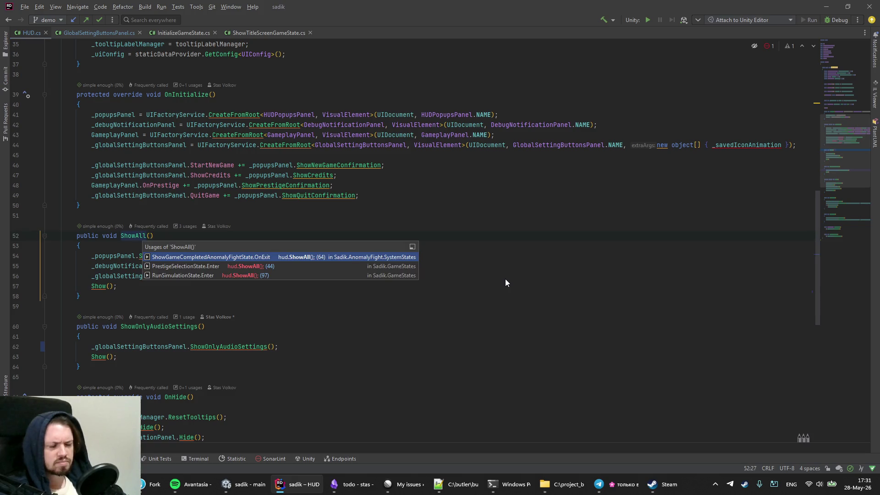
pyautogui.press('Up')
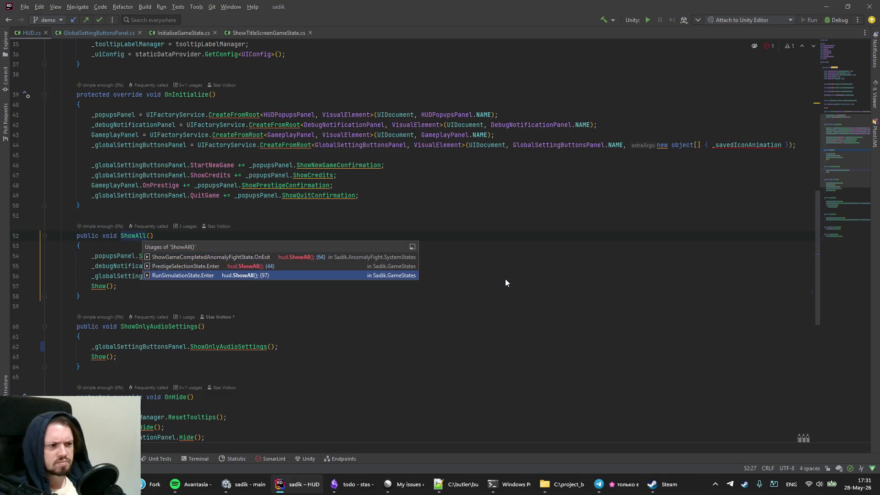
pyautogui.press('Escape')
pyautogui.press('Down')
pyautogui.press('Down')
pyautogui.press('Down')
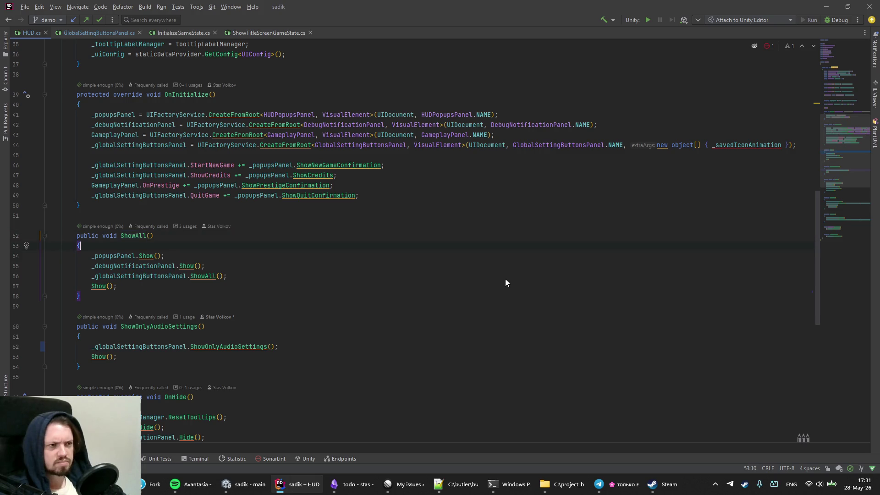
pyautogui.hotkey('ctrl', 'b')
pyautogui.hotkey('alt', 'Tab')
pyautogui.hotkey('alt', 'Tab')
pyautogui.hotkey('alt', 'Tab')
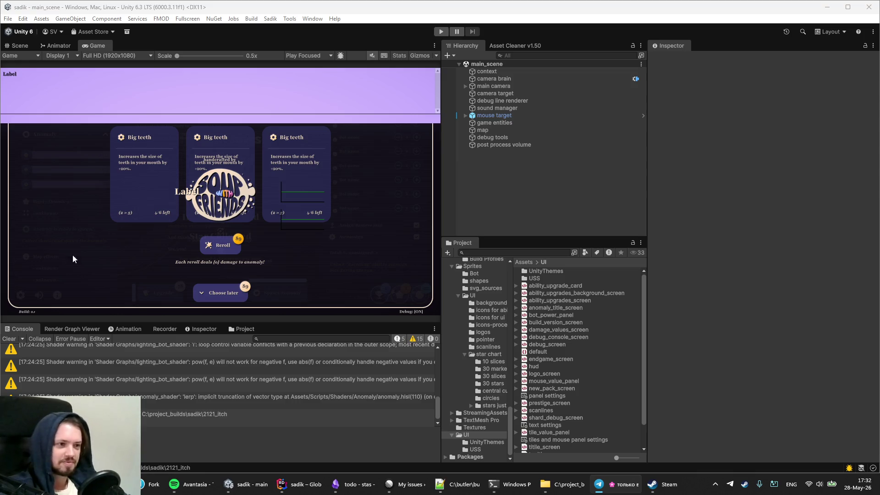
# Step: Play the game, delete the save, and check the title screen's audio settings panel
pyautogui.click(441, 32)
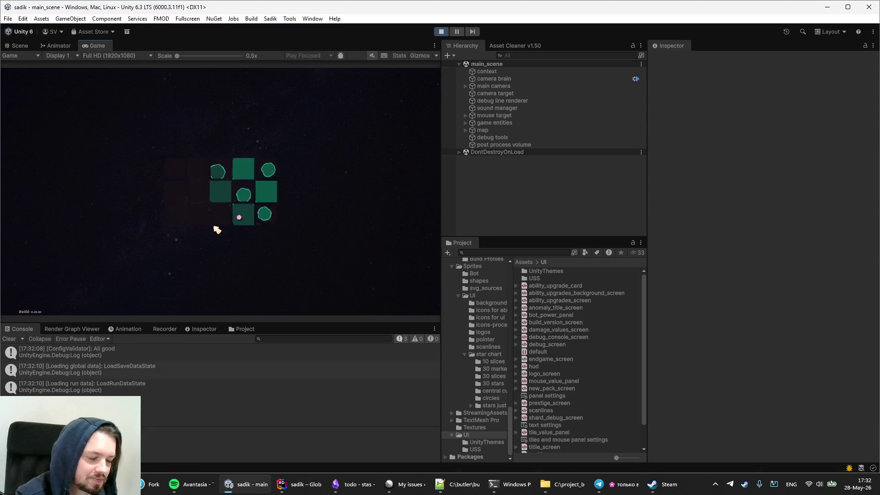
pyautogui.click(21, 295)
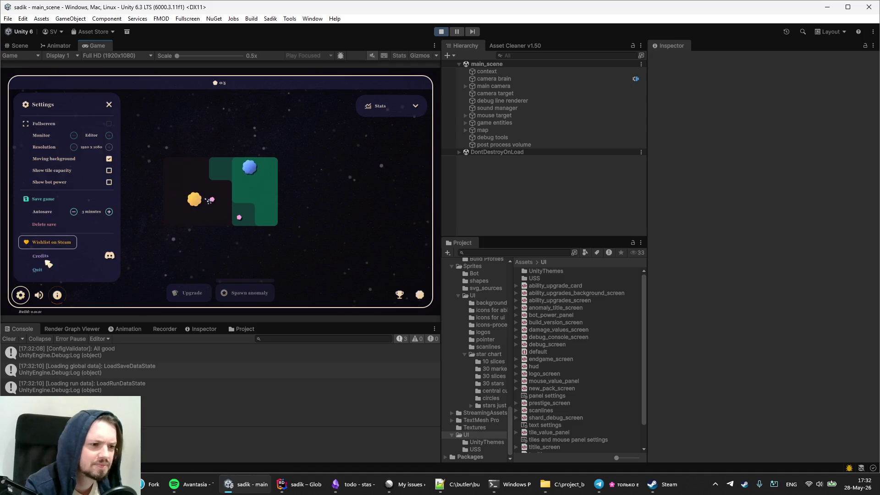
pyautogui.click(44, 226)
pyautogui.click(229, 212)
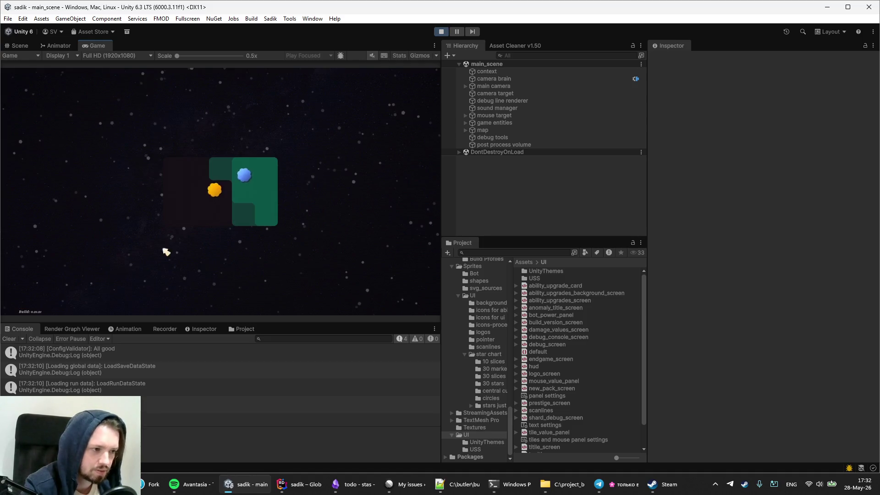
pyautogui.click(21, 294)
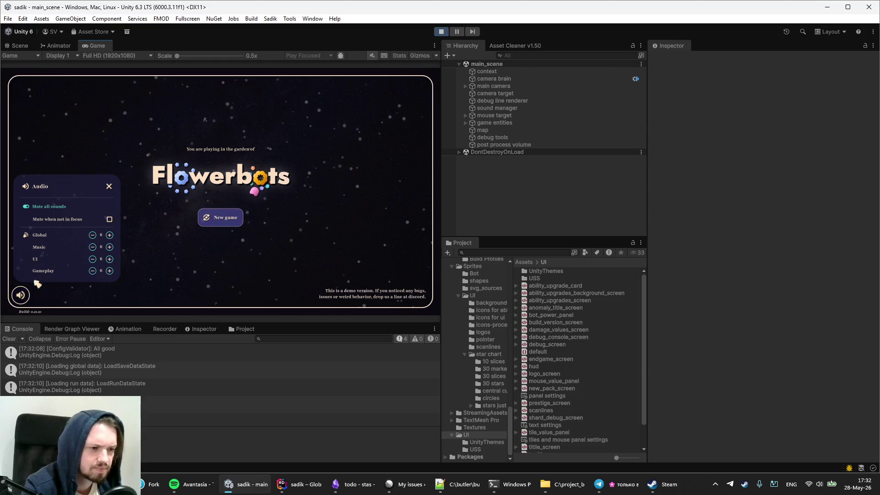
pyautogui.click(20, 295)
# Step: Start a new game, pick the middle Planter upgrade, then rebuild the run from Skills
pyautogui.click(220, 218)
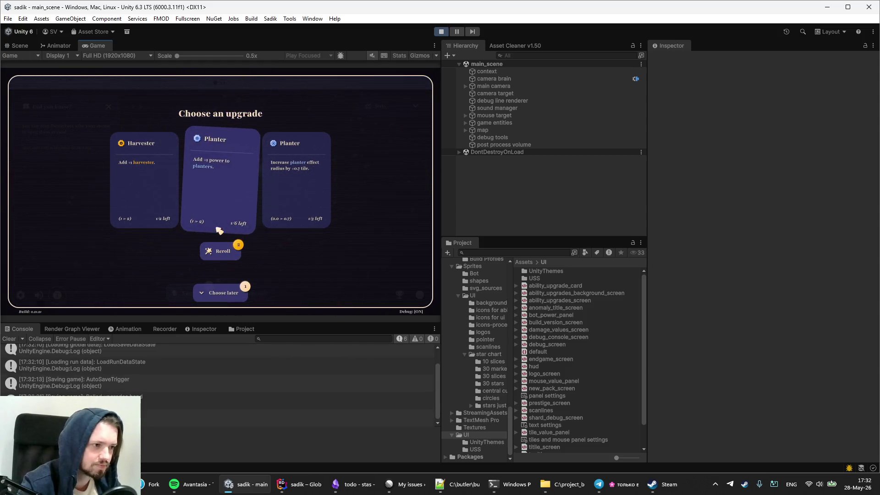
pyautogui.click(217, 226)
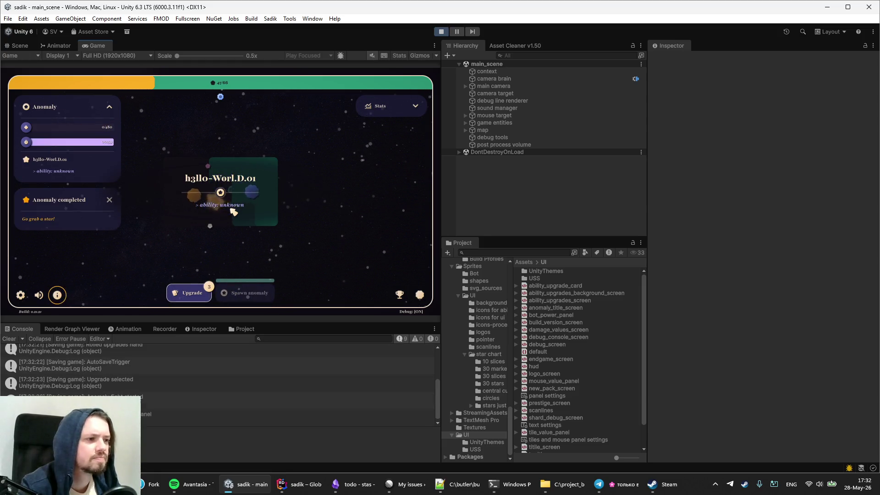
pyautogui.click(398, 293)
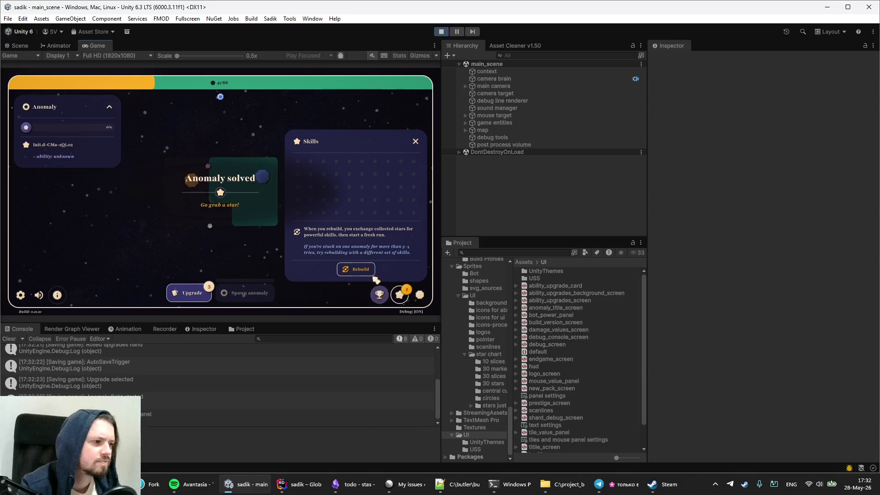
pyautogui.click(359, 267)
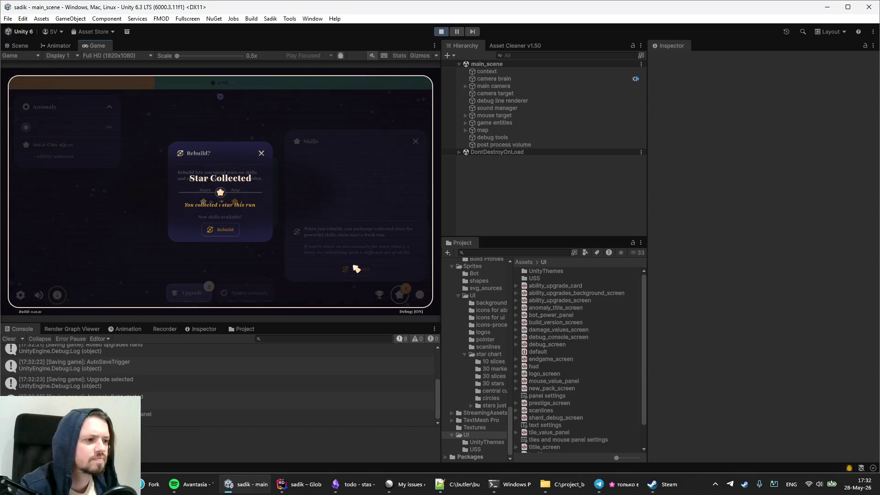
pyautogui.click(222, 231)
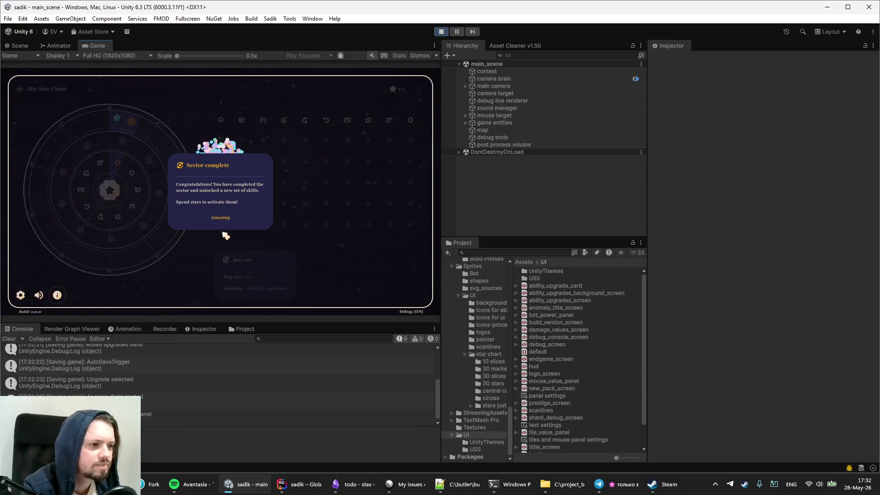
# Step: Quit the game to end play mode and save the Unity project
pyautogui.click(21, 295)
pyautogui.click(42, 271)
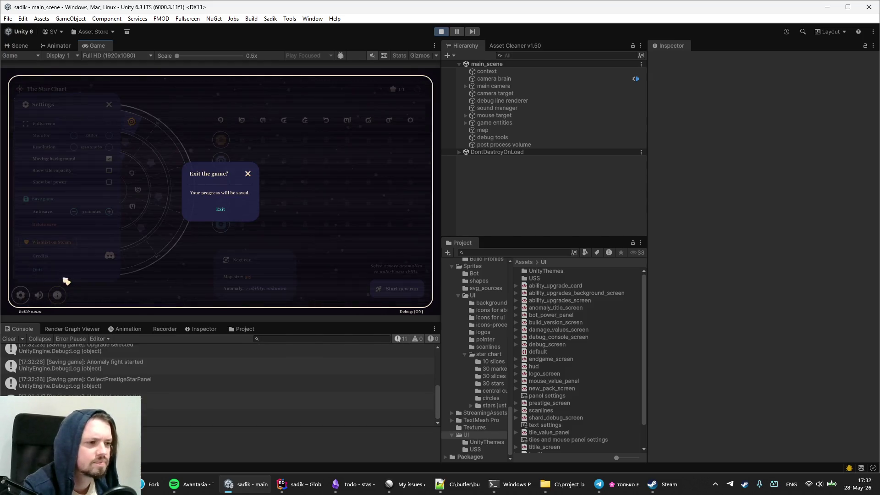
pyautogui.click(222, 216)
pyautogui.click(8, 18)
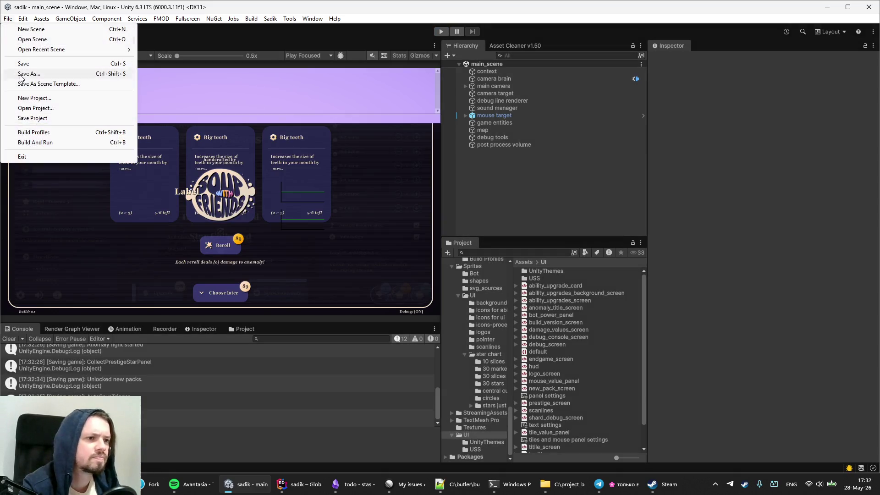
pyautogui.click(22, 119)
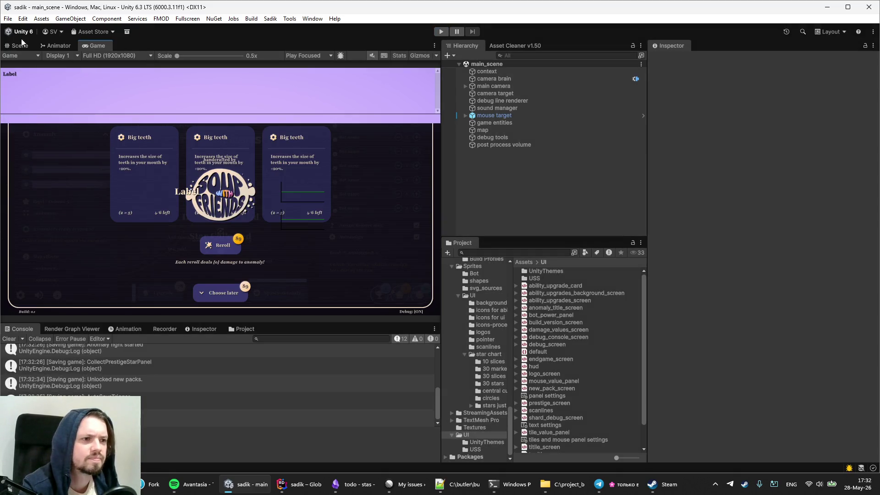
pyautogui.click(23, 18)
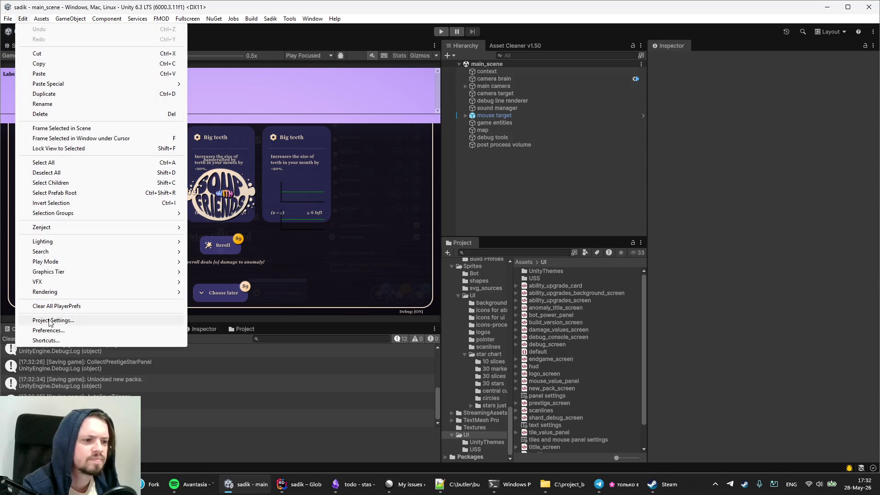
# Step: Verify the Player settings Version reads 0.21.22, then save the project again
pyautogui.click(41, 320)
pyautogui.click(225, 100)
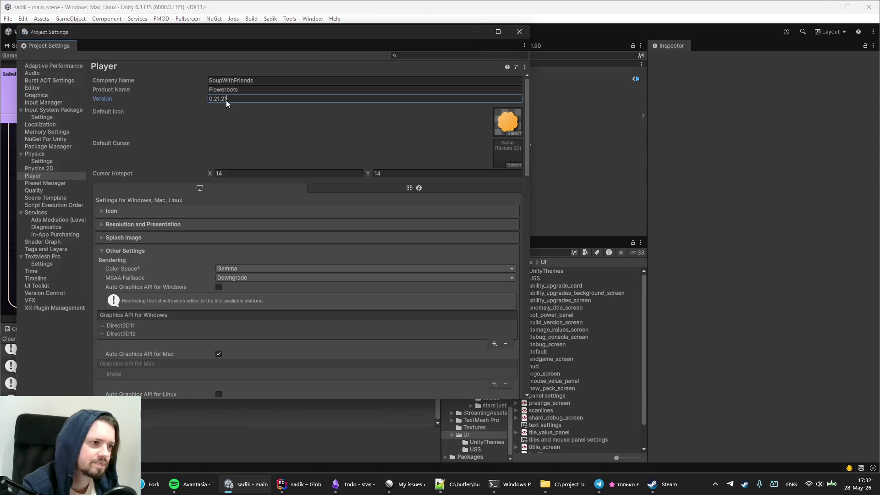
pyautogui.click(520, 32)
pyautogui.click(7, 19)
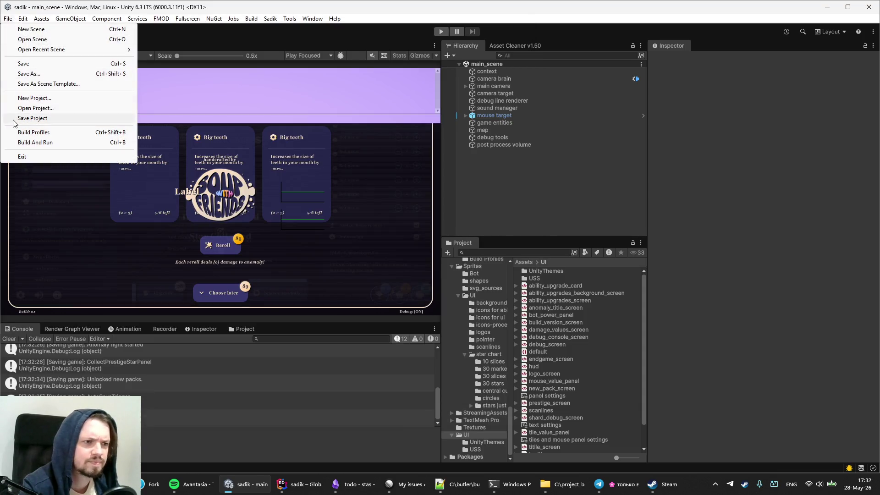
pyautogui.click(27, 118)
pyautogui.click(146, 490)
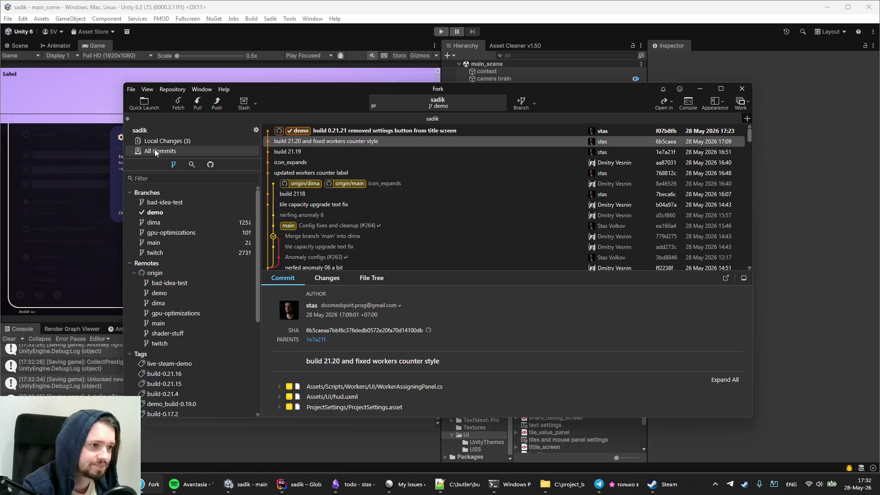
# Step: Stage the changed scripts and ProjectSettings.asset and commit them as the build 0.21.22 commit
pyautogui.click(158, 141)
pyautogui.click(292, 154)
pyautogui.click(409, 143)
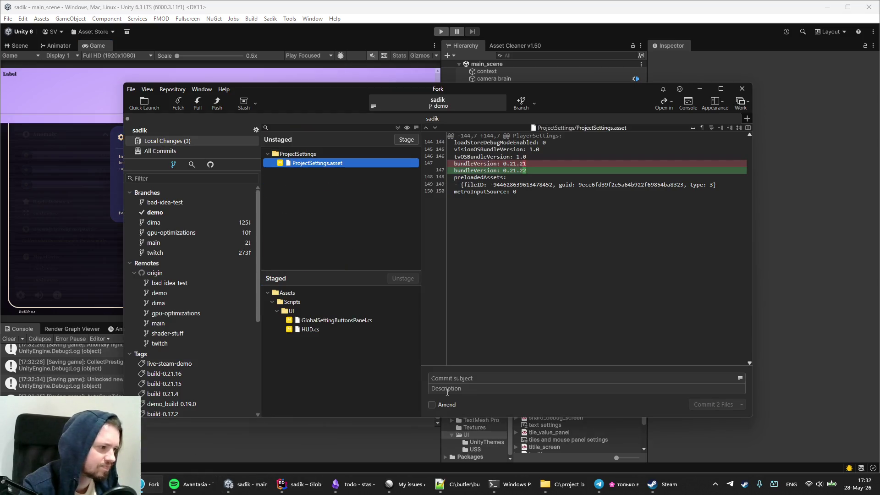
pyautogui.click(406, 140)
pyautogui.click(445, 380)
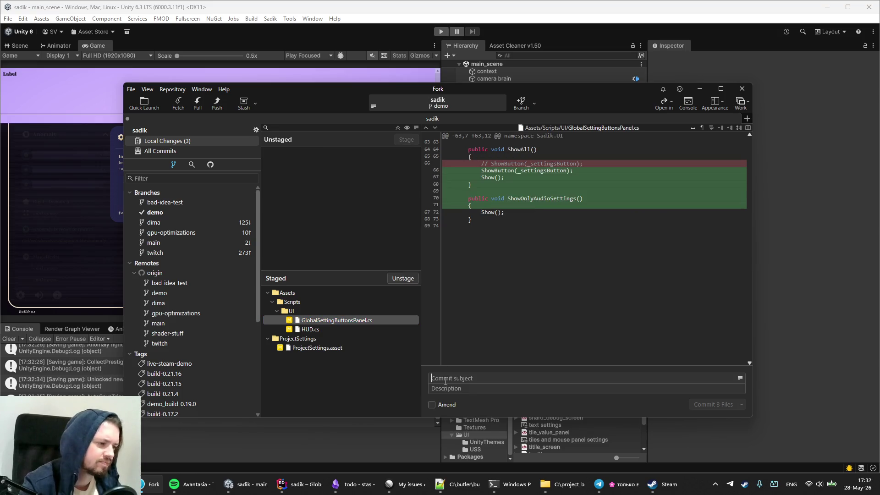
pyautogui.write('build 0.21.22 fixing fixes')
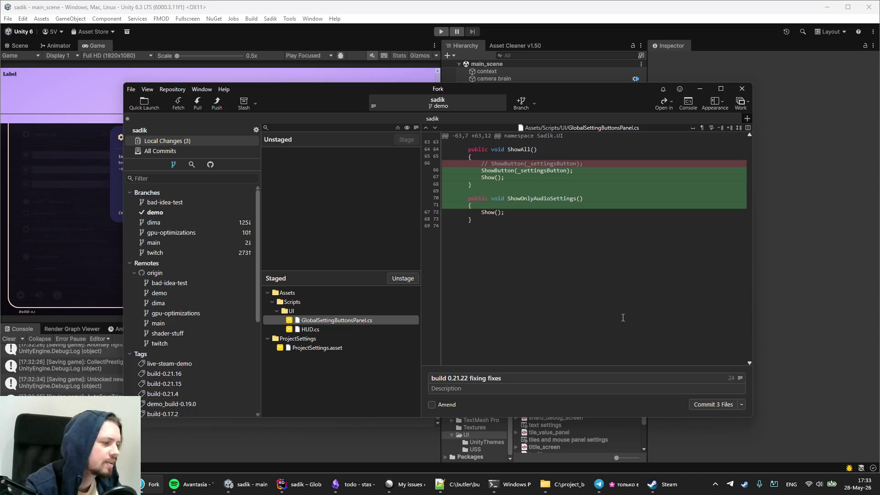
pyautogui.click(699, 407)
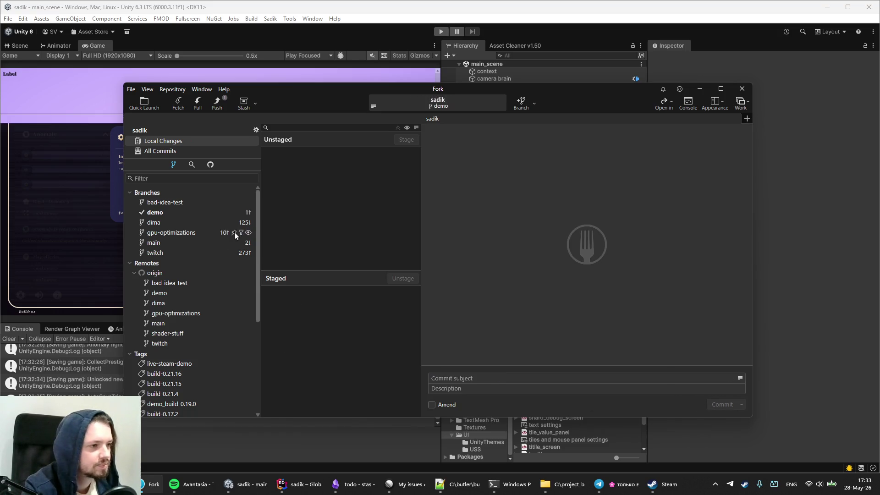
# Step: Push the demo branch to origin, then start Unity's player build
pyautogui.click(156, 152)
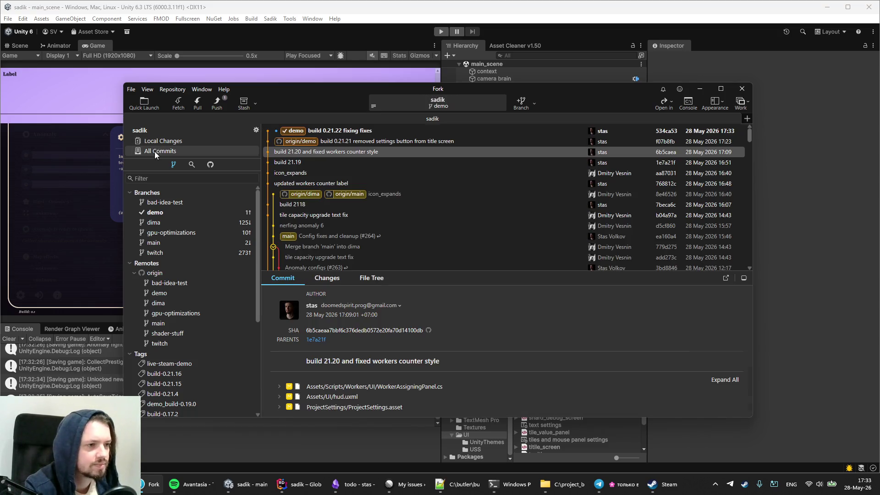
pyautogui.click(210, 103)
pyautogui.click(496, 283)
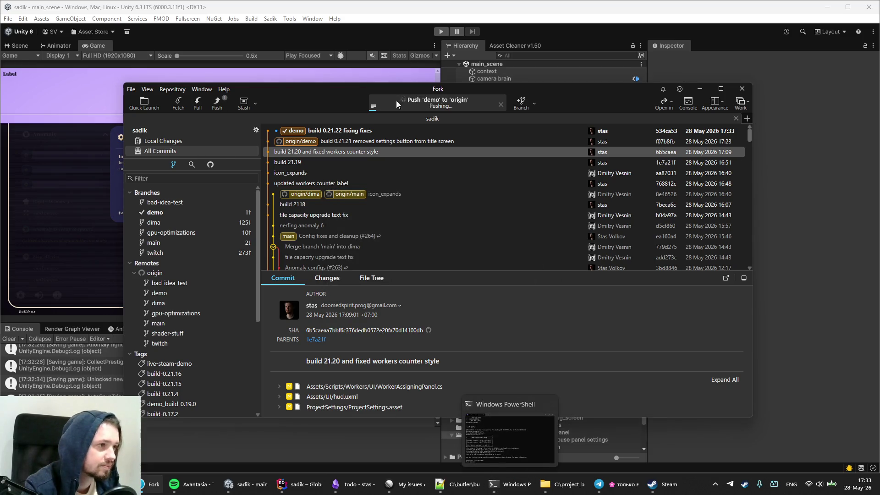
pyautogui.click(251, 19)
pyautogui.click(275, 28)
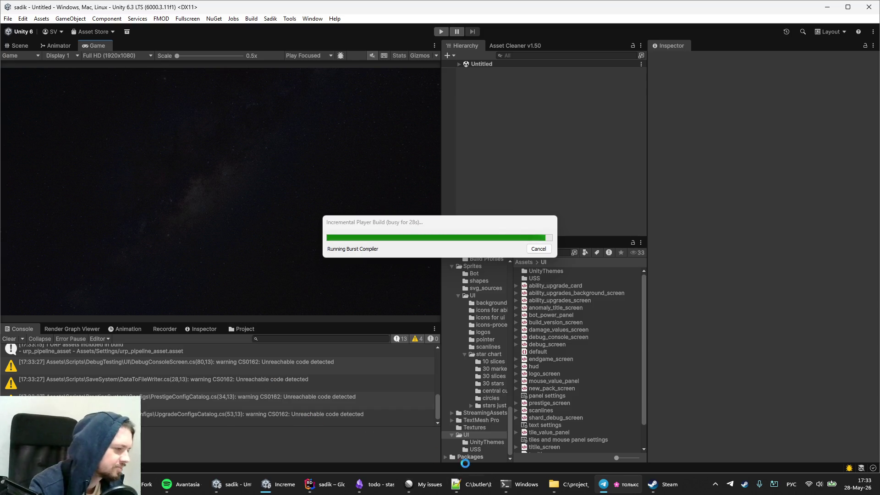
# Step: While the incremental build runs, bring the 2120_steam folder forward in File Explorer
pyautogui.moveTo(507, 485)
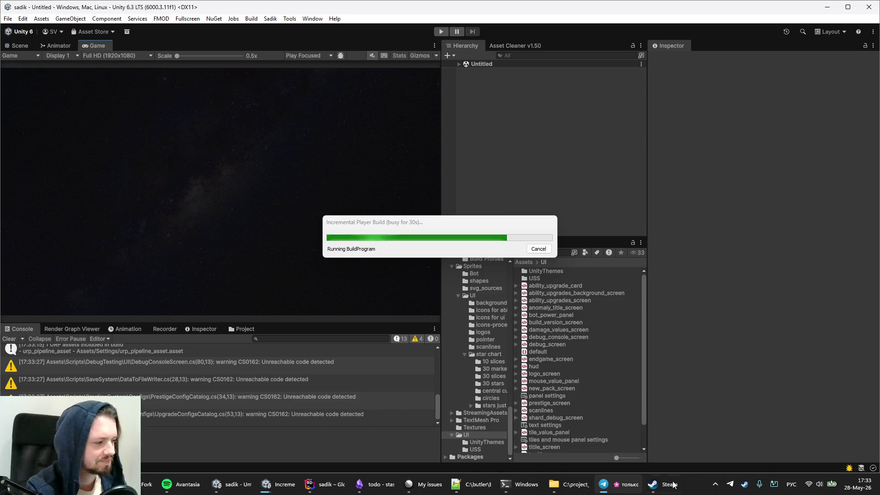
pyautogui.click(568, 486)
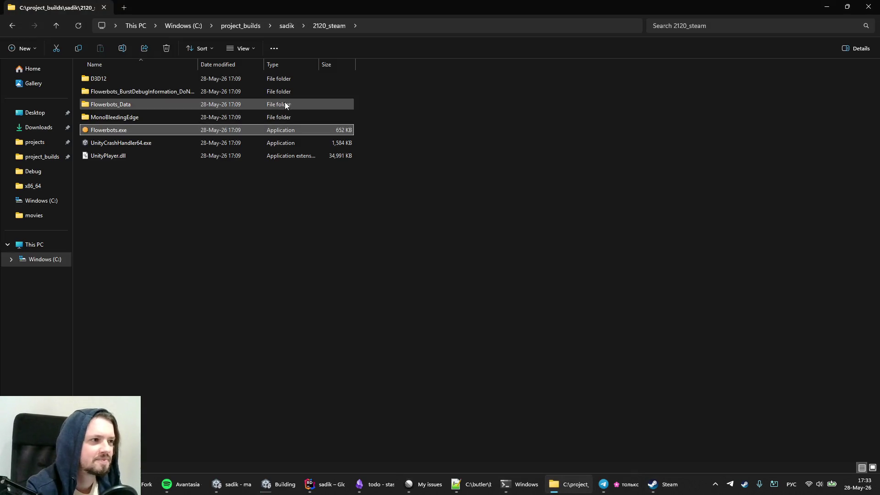
# Step: Go up to the sadik folder to see the new 2122_itch and 2122_steam builds, then minimize Explorer
pyautogui.click(278, 25)
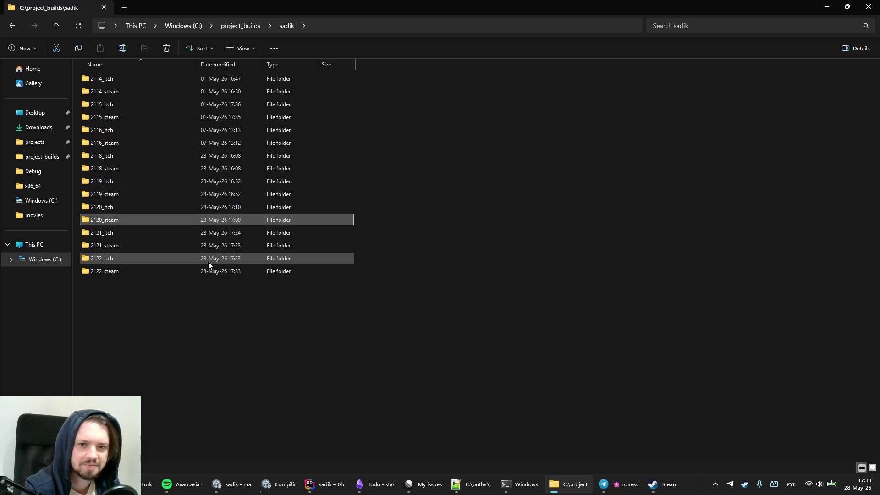
pyautogui.click(193, 326)
pyautogui.click(553, 486)
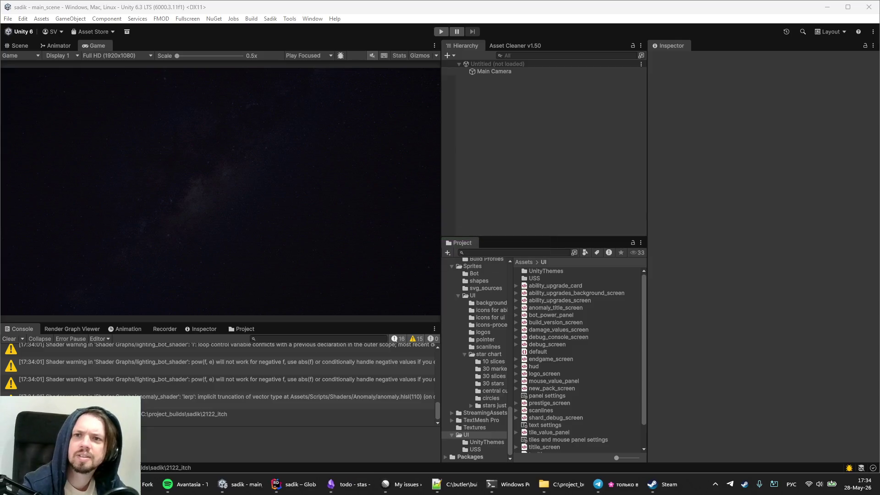
# Step: Switch the keyboard layout to English while the build finishes, then restore the builds folder
pyautogui.hotkey('alt', 'shift')
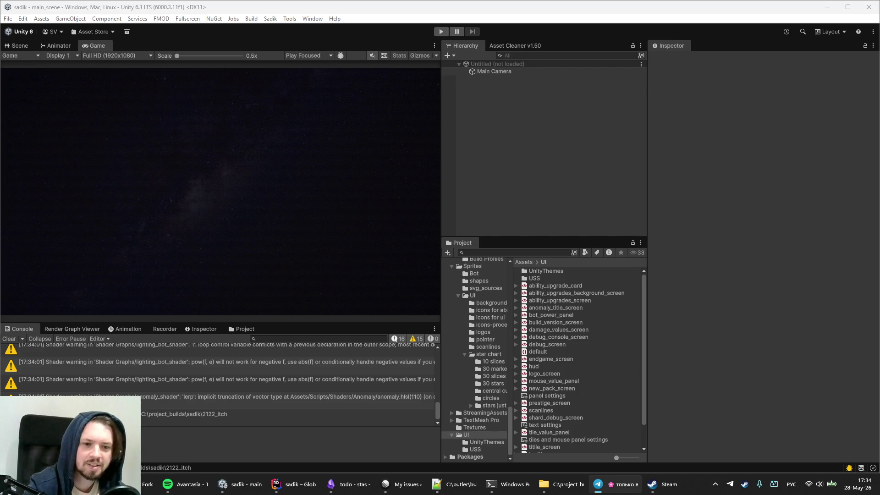
pyautogui.hotkey('alt', 'shift')
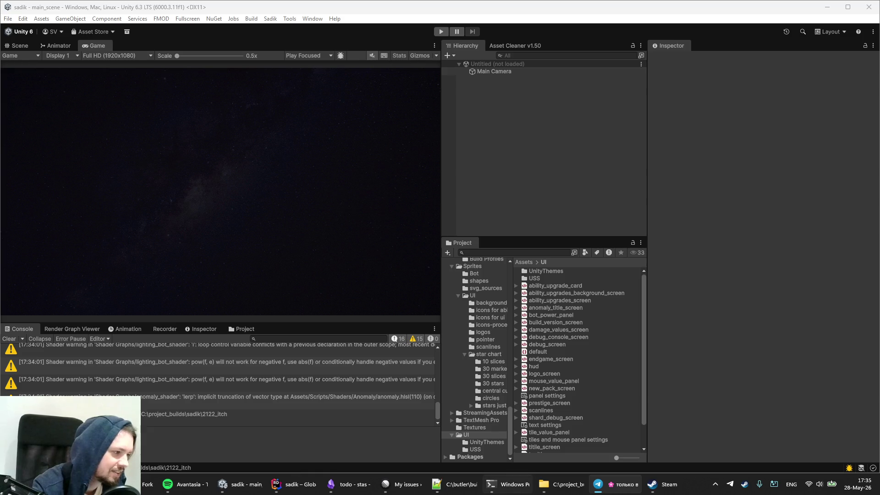
pyautogui.click(555, 489)
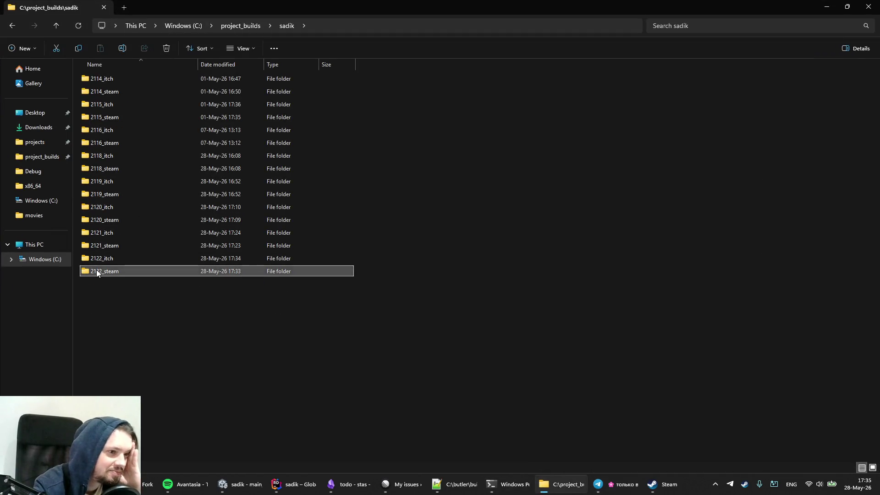
# Step: Launch Flowerbots.exe from 2122_steam and delete the saved game in its settings
pyautogui.doubleClick(96, 270)
pyautogui.doubleClick(95, 129)
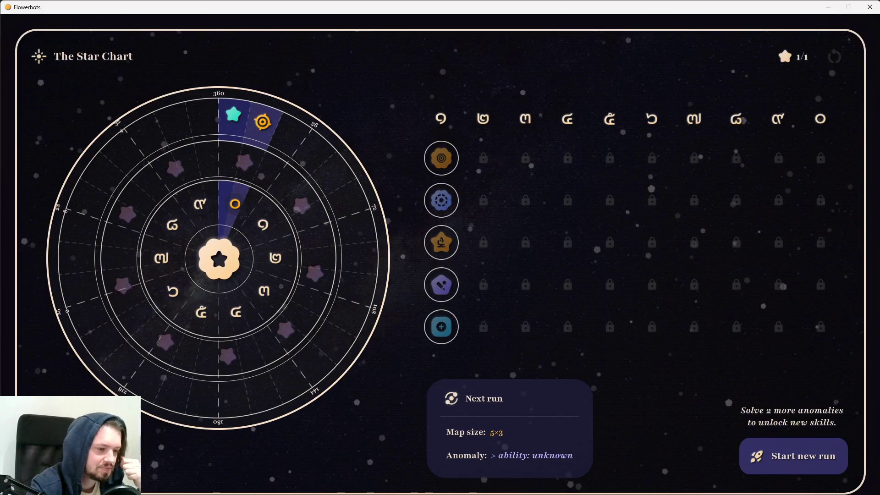
pyautogui.press('Escape')
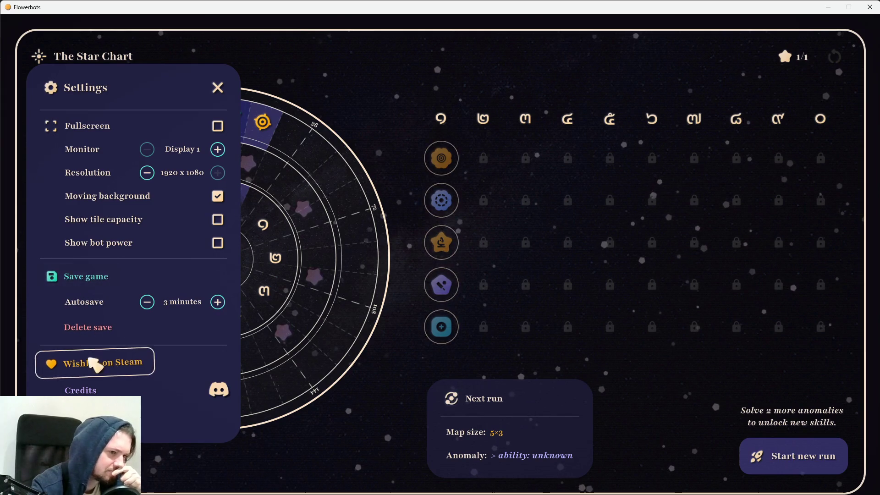
pyautogui.click(88, 327)
pyautogui.click(407, 299)
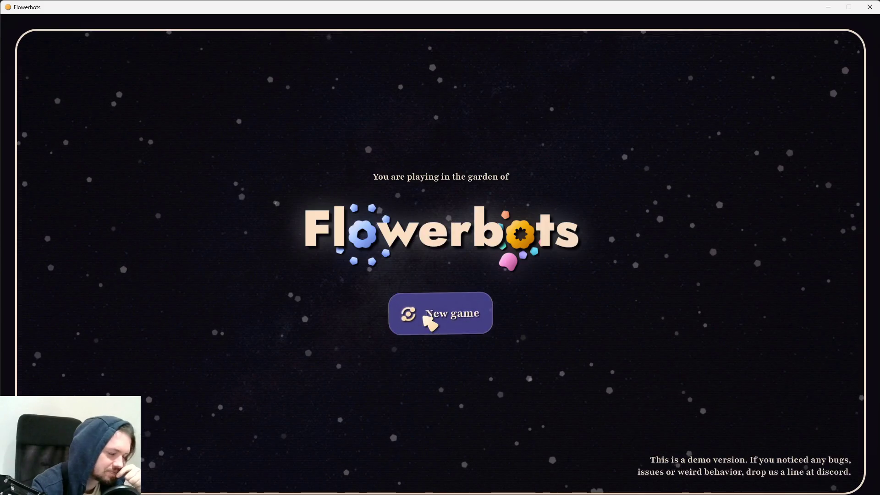
# Step: Start a new game, toggle fullscreen, move to the next display and back, then exit
pyautogui.click(427, 314)
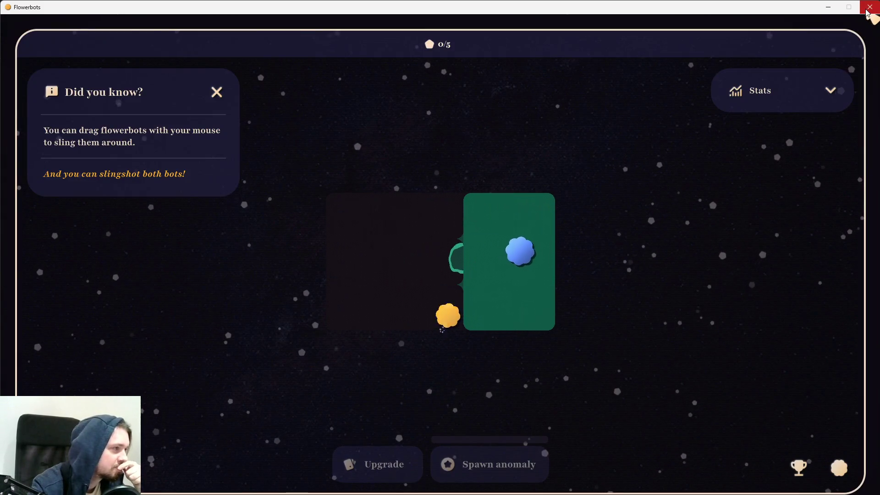
pyautogui.press('Escape')
pyautogui.click(218, 126)
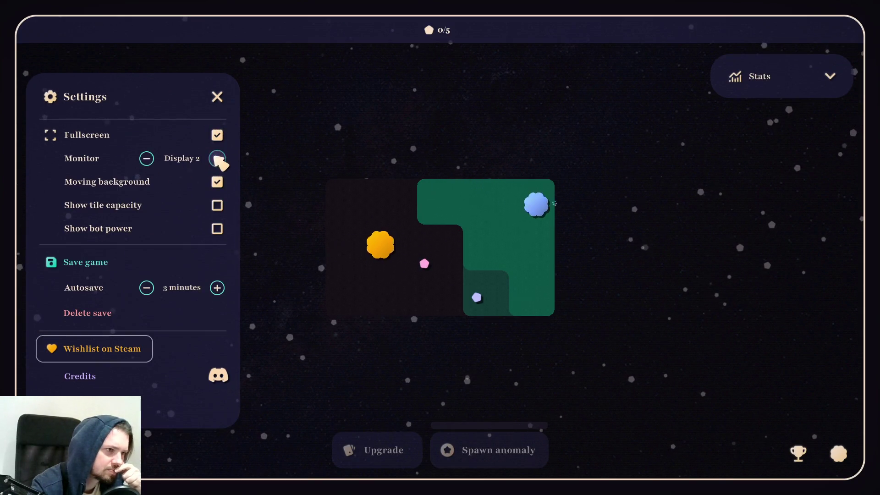
pyautogui.click(217, 158)
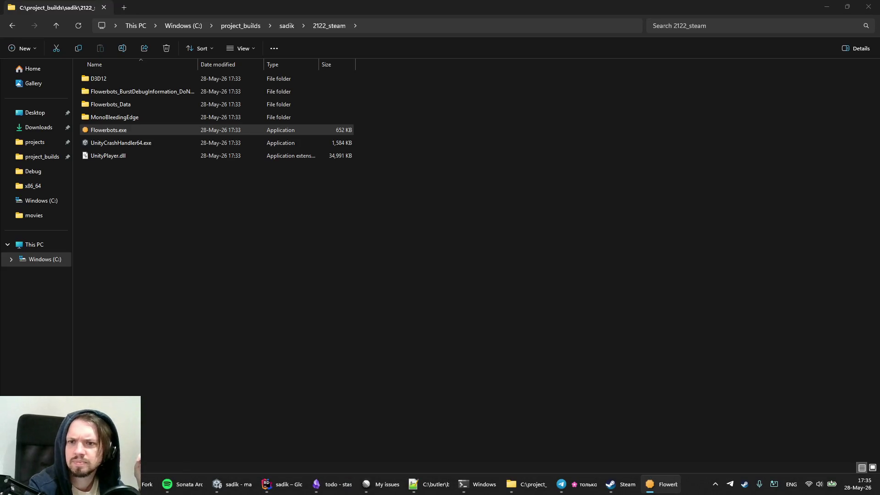
pyautogui.click(146, 158)
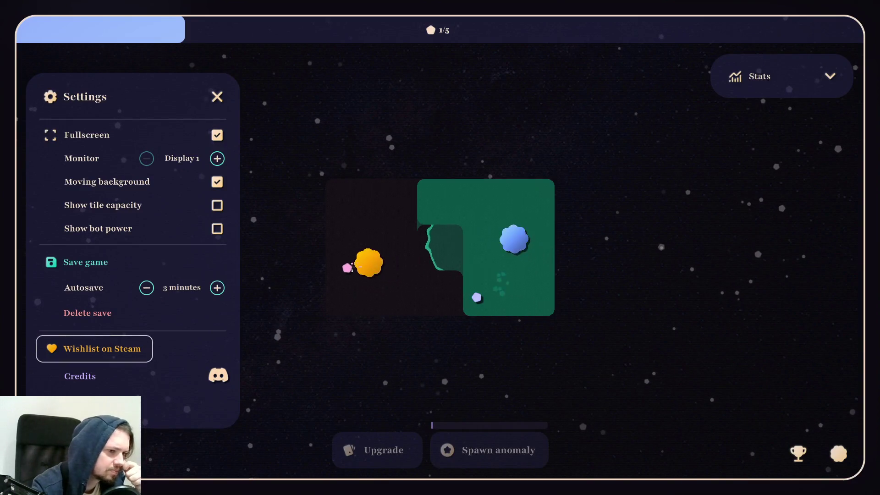
pyautogui.press('Escape')
pyautogui.click(442, 283)
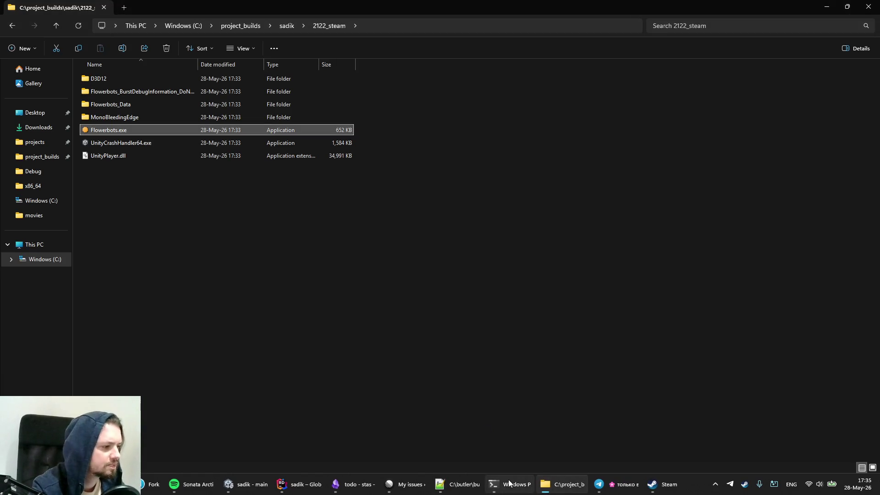
# Step: Rerun .\build_flowerbots.ps1 with -Version changed from 2121 to 2122 to deploy
pyautogui.click(509, 483)
pyautogui.press('Up')
pyautogui.click(317, 386)
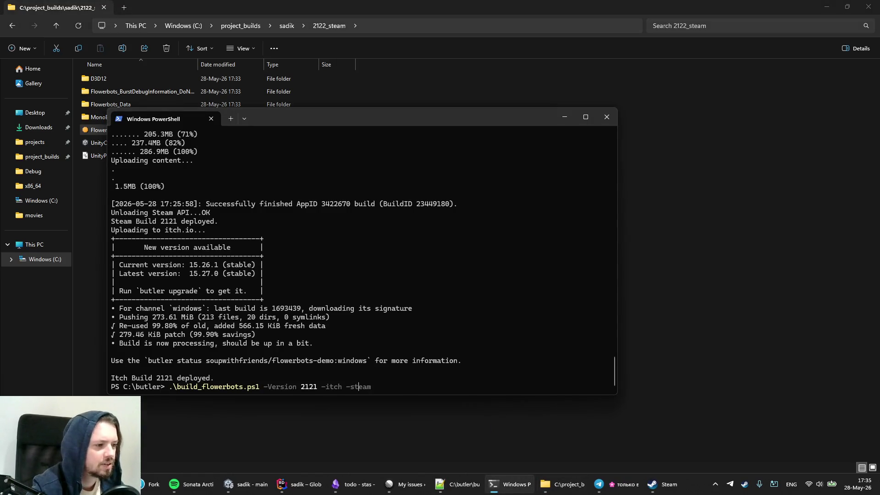
pyautogui.press('BackSpace')
pyautogui.write('2')
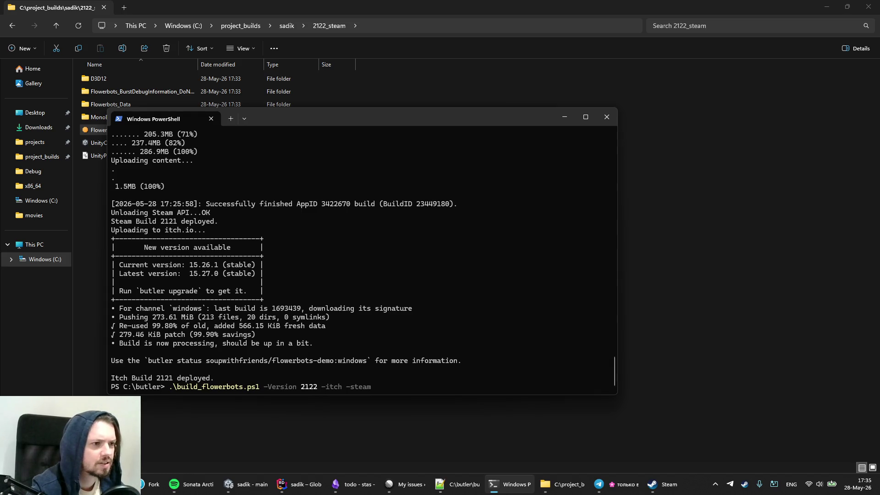
pyautogui.press('Return')
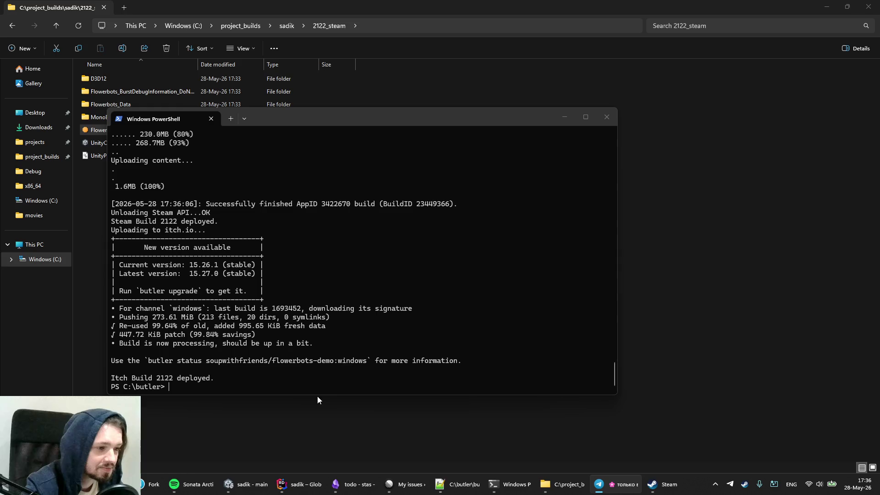
pyautogui.click(288, 353)
# Step: Run butler upgrade and answer y to upgrade butler to 15.27.0
pyautogui.write('butl')
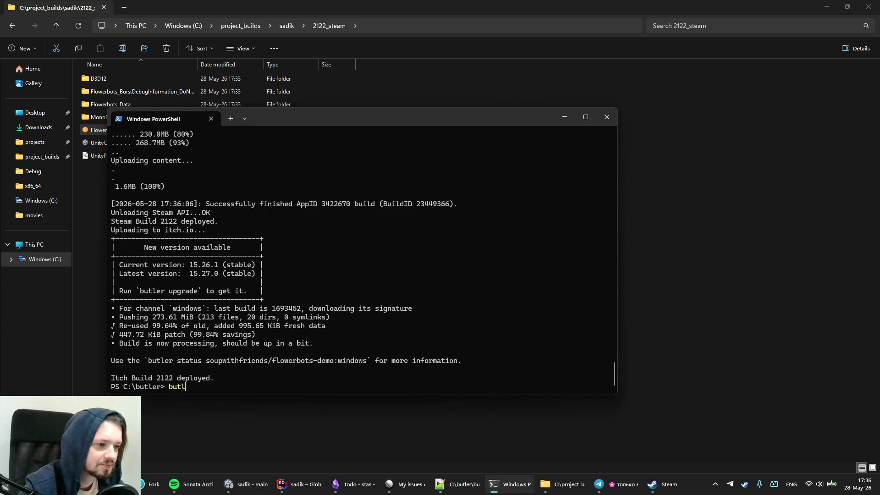
pyautogui.write('er update')
pyautogui.press('BackSpace')
pyautogui.press('BackSpace')
pyautogui.press('BackSpace')
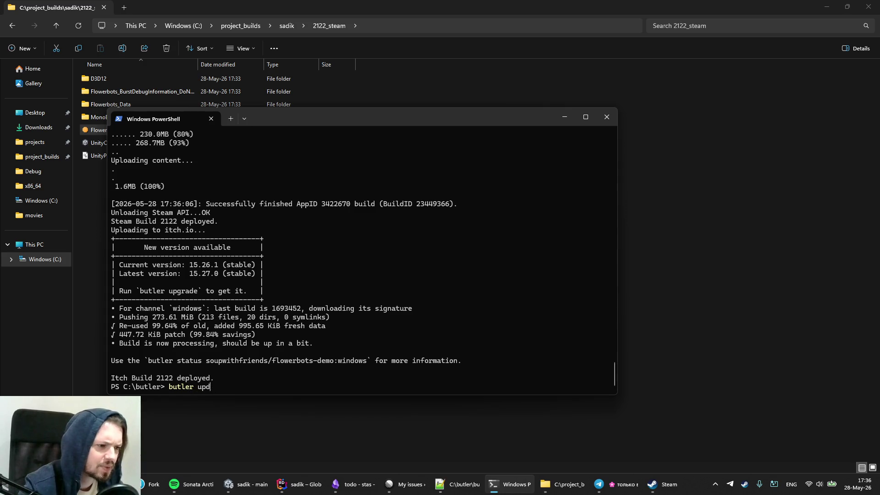
pyautogui.write('grade')
pyautogui.press('Return')
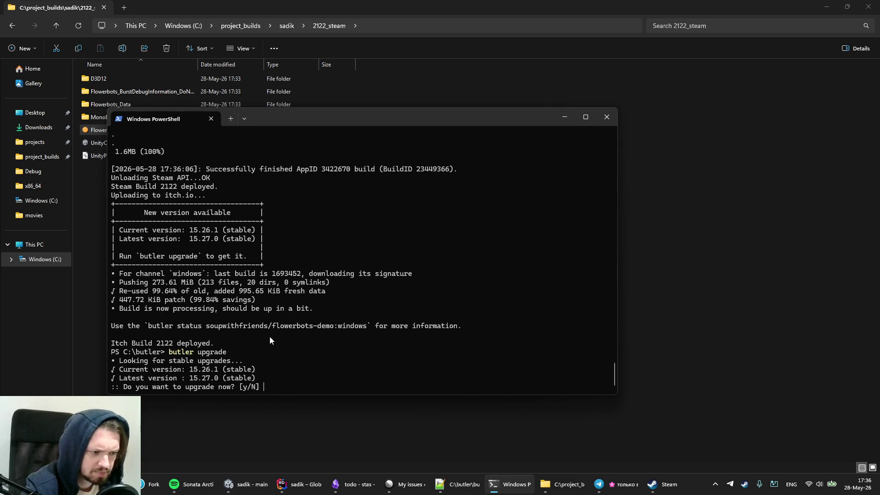
pyautogui.write('y')
pyautogui.press('Return')
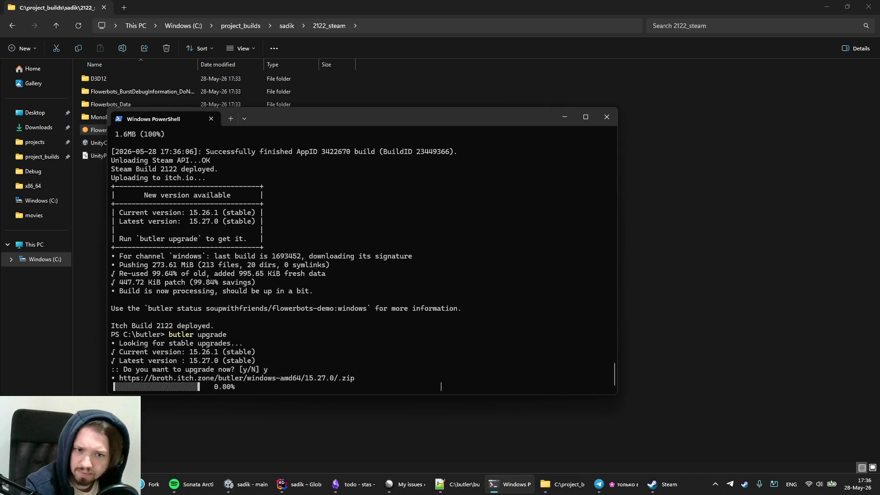
pyautogui.hotkey('alt', 'Tab')
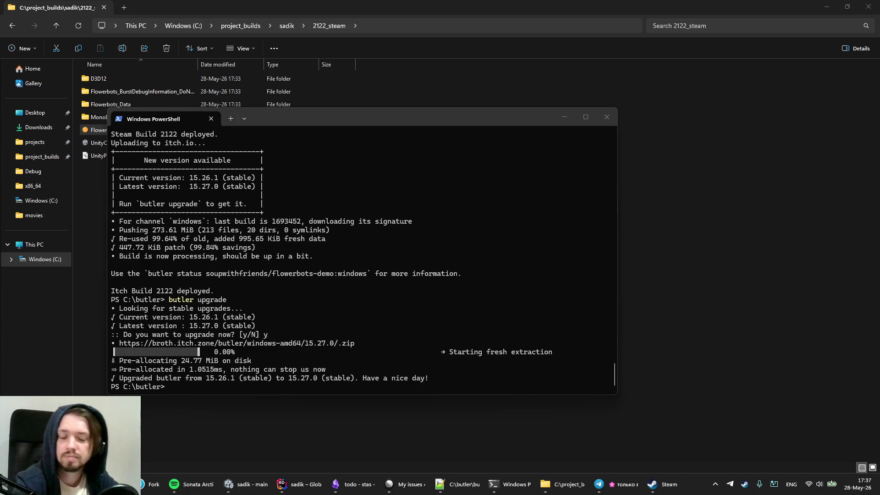
# Step: Exit Steam from its tray icon and relaunch it by searching 'steam' in Start
pyautogui.rightClick(744, 484)
pyautogui.click(727, 476)
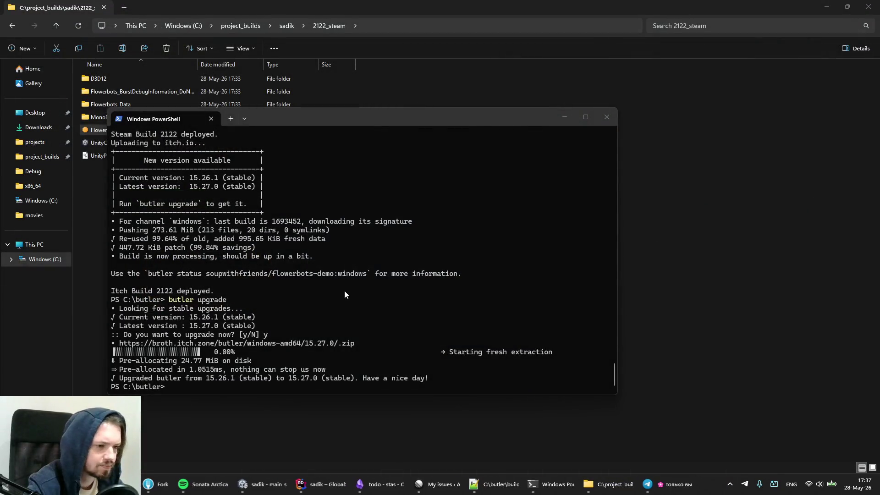
pyautogui.press('super')
pyautogui.write('steam')
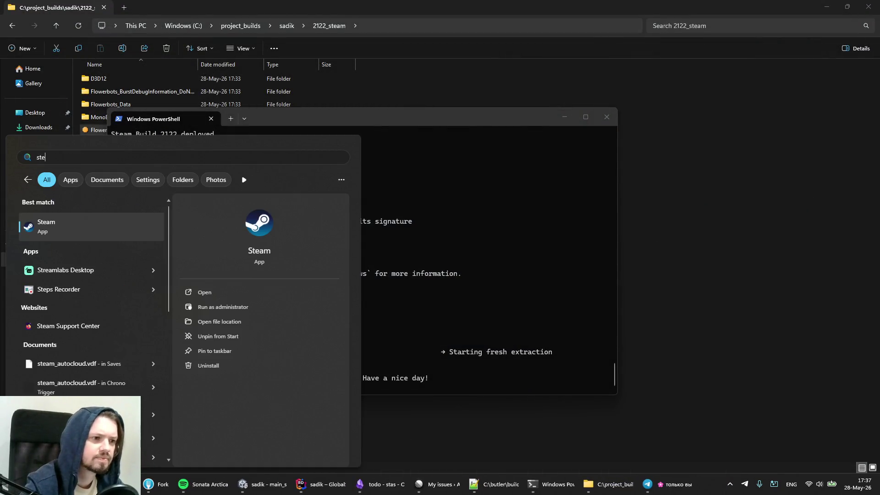
pyautogui.press('Return')
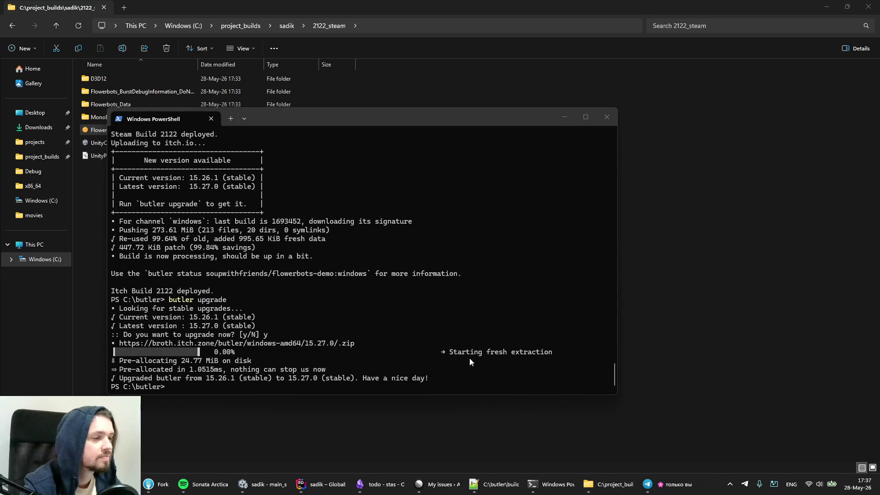